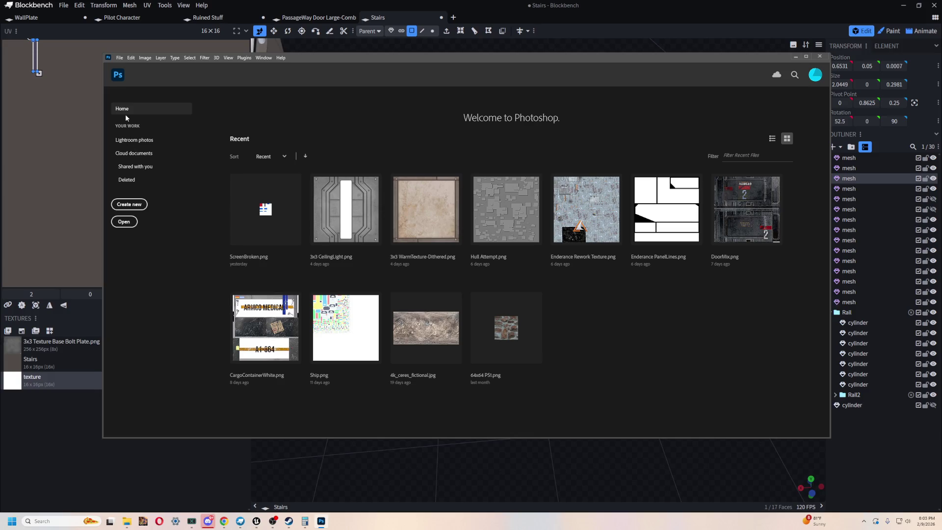
Create a new 256×96 document from the Clipboard preset and paste the hex pattern into it
left_click(137, 205)
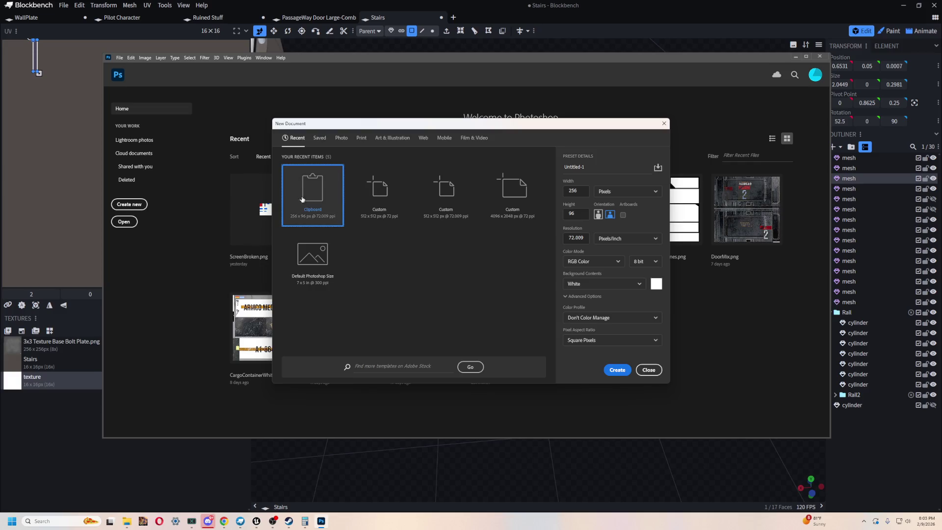
key("Escape")
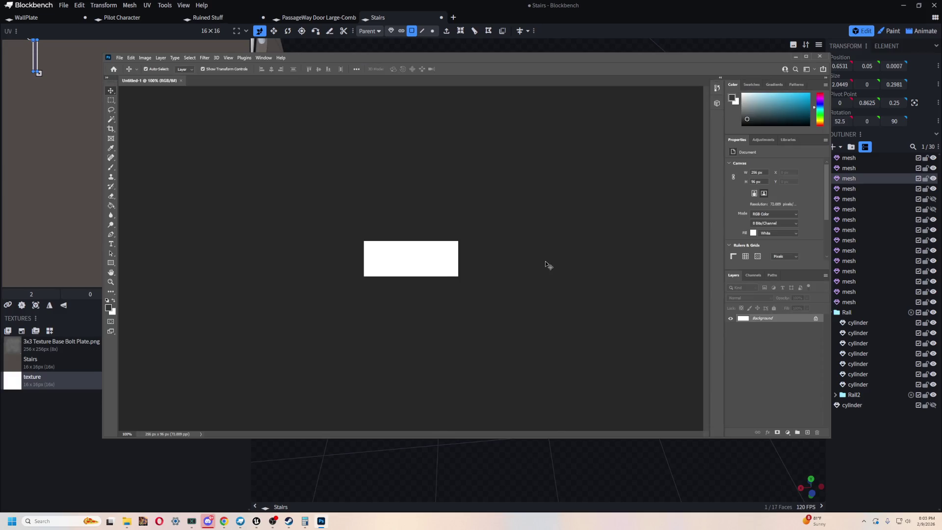
key("ctrl+v")
Hide the Background and hex pattern layers, then place a file browser window on the right
left_click(730, 328)
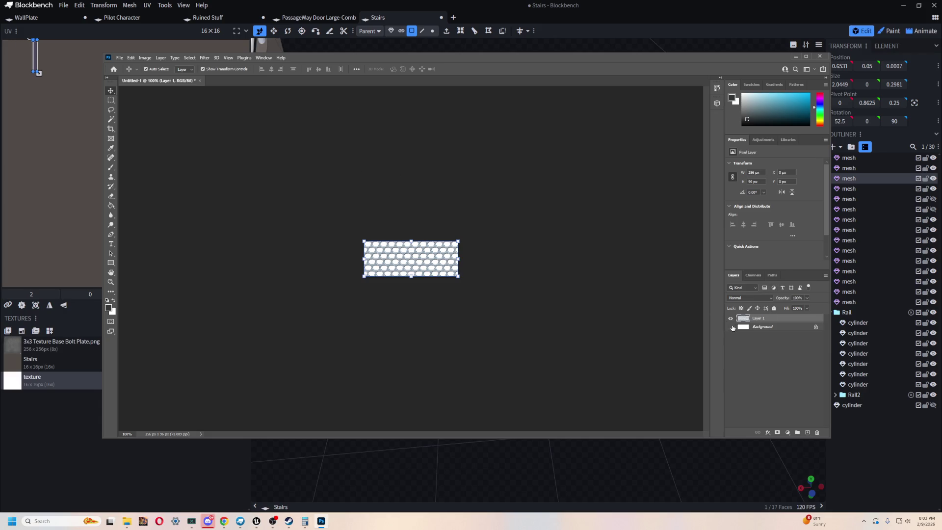
scroll(406, 270, "up", 5)
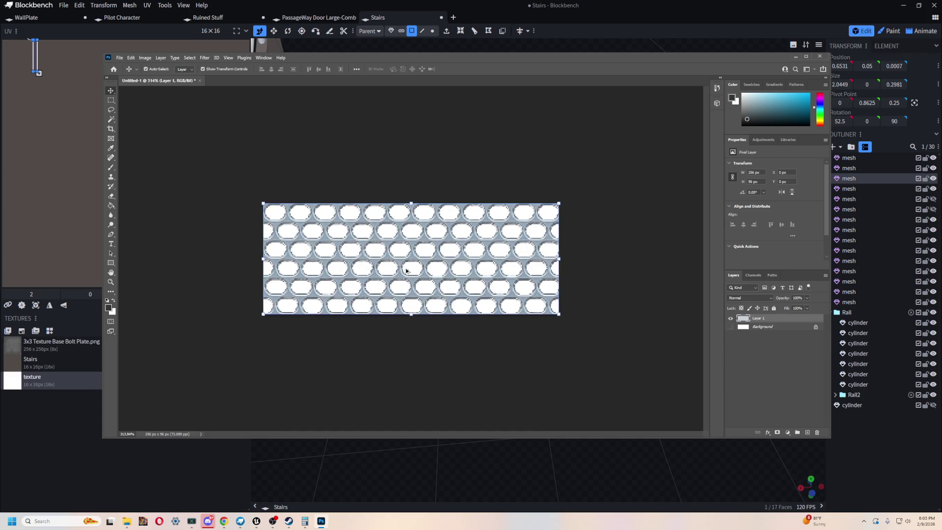
left_click(731, 319)
left_click(730, 319)
left_click(731, 319)
left_click(730, 318)
left_click(730, 318)
left_click(730, 318)
left_click(730, 319)
left_click(126, 520)
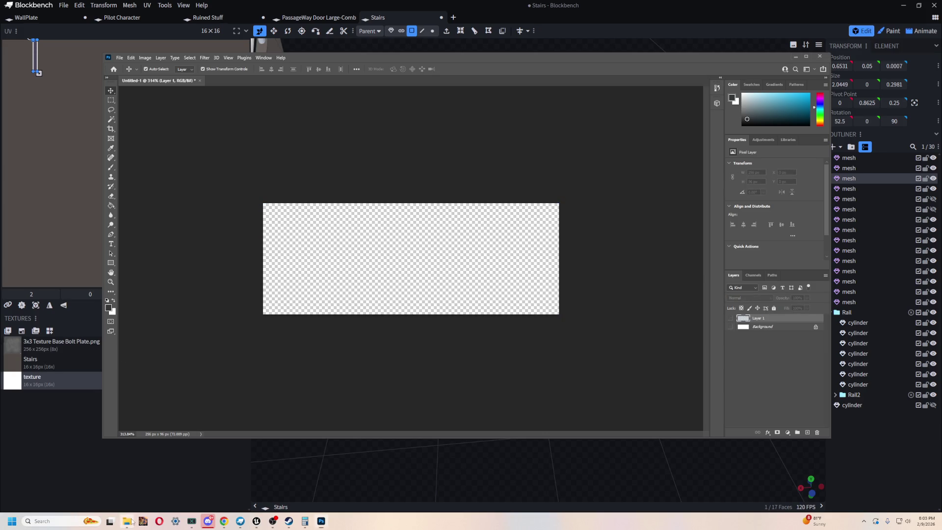
left_click_drag(395, 89, 941, 116)
Drag the grate image from the file browser onto the Photoshop canvas as the GrateExtrudetest layer
left_click_drag(263, 238, 349, 247)
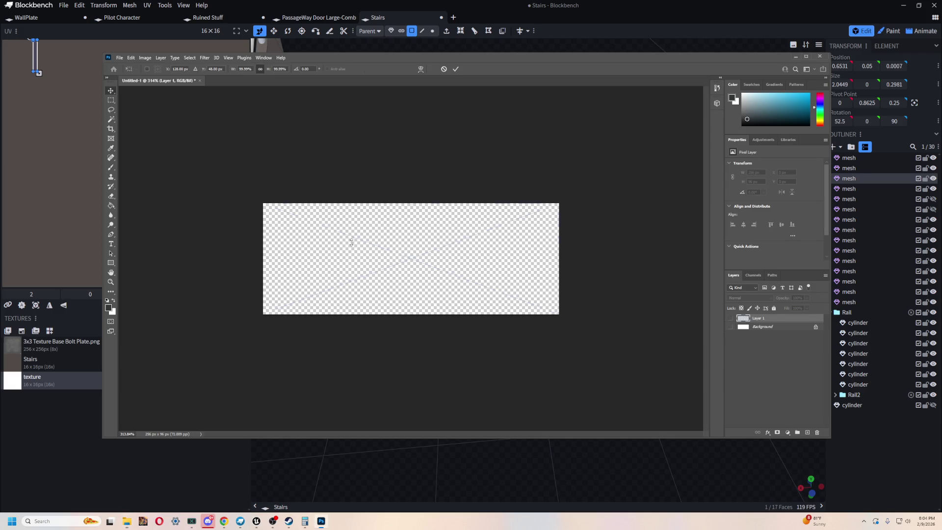
Commit the placed grate image and select the GrateExtrudetest layer
key("Return")
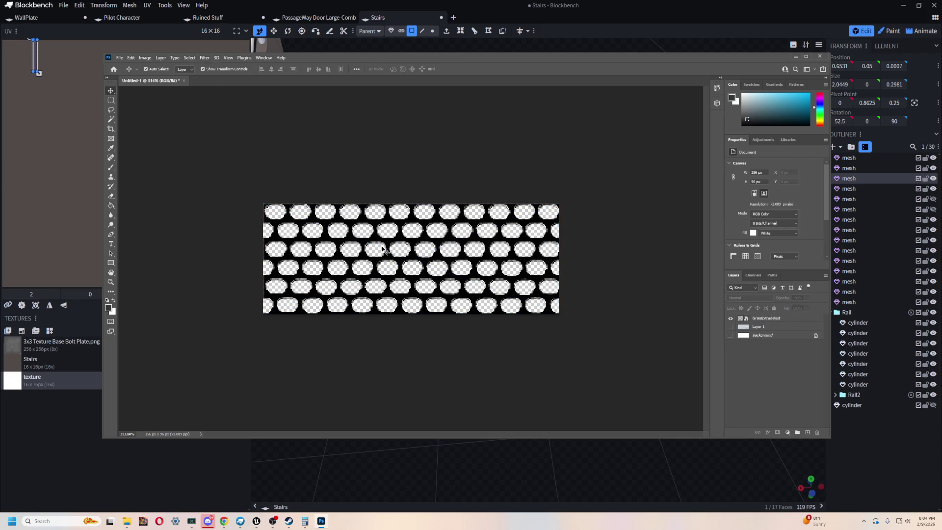
left_click(386, 234)
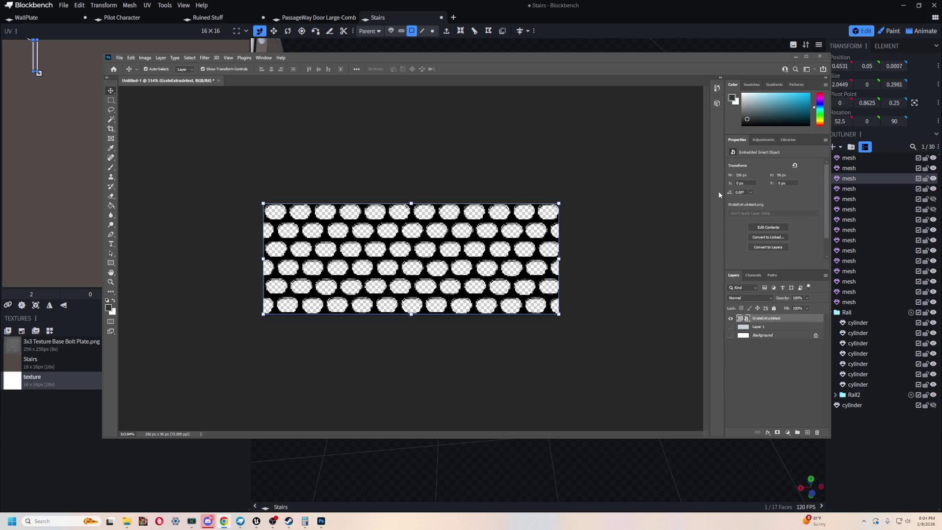
left_click(730, 318)
left_click(730, 318)
Run Filter > 3D > Generate Normal Map on the grate layer
left_click(220, 57)
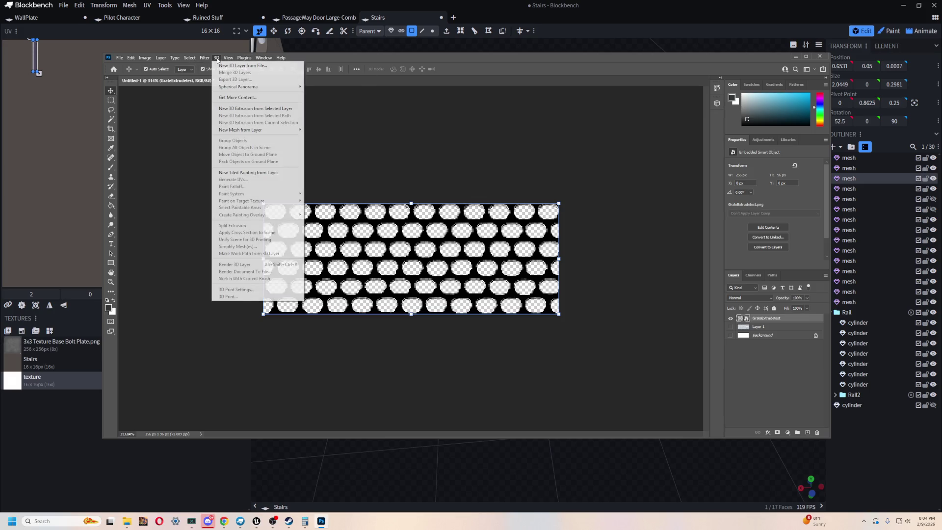
mouse_move(219, 145)
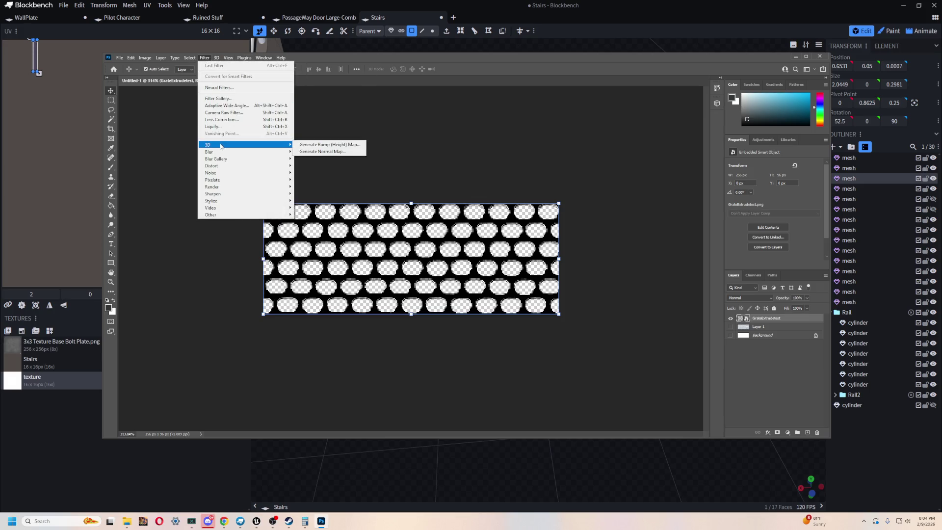
left_click(321, 151)
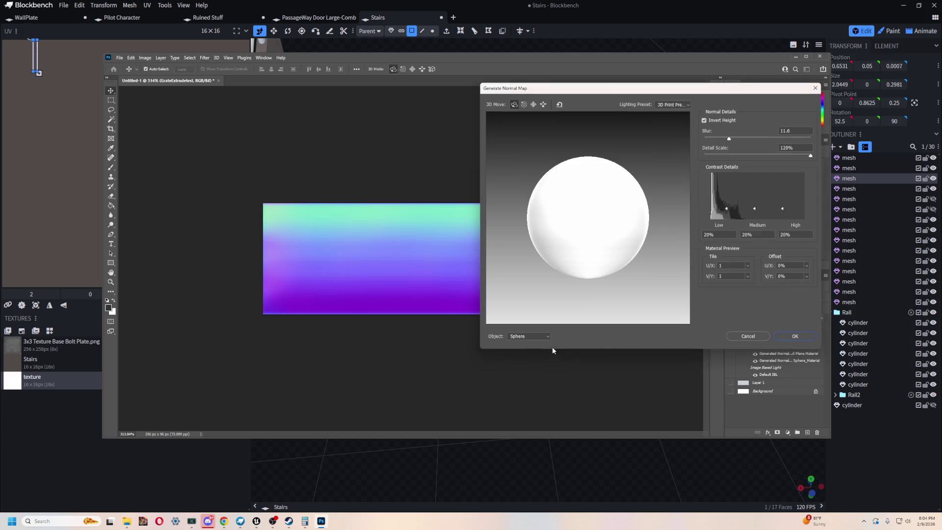
Raise the Low contrast detail to 50% and set the preview object to Cone
mouse_move(616, 94)
left_mouse_down()
mouse_move(494, 156)
mouse_move(641, 184)
left_mouse_up()
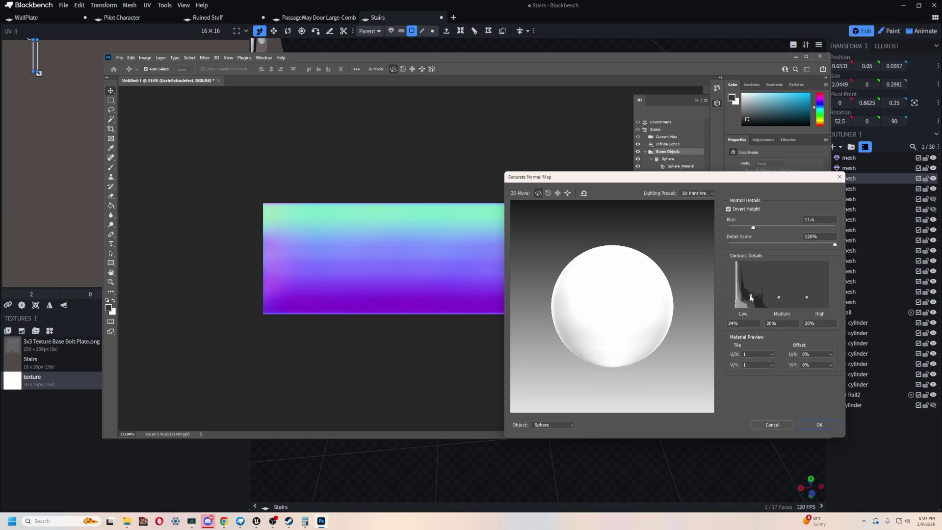
left_click_drag(750, 297, 752, 284)
left_click(564, 426)
left_click(562, 427)
left_click(564, 428)
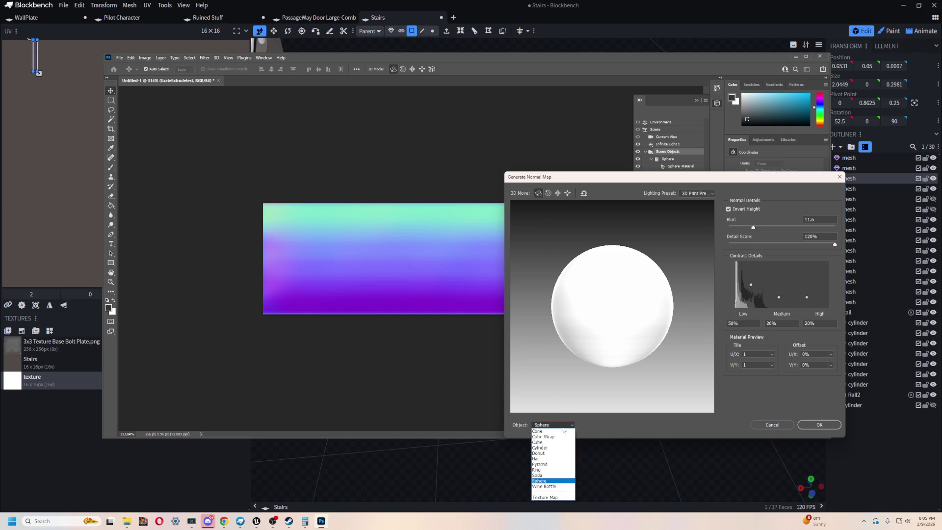
left_click(544, 436)
left_click(564, 425)
left_click(575, 426)
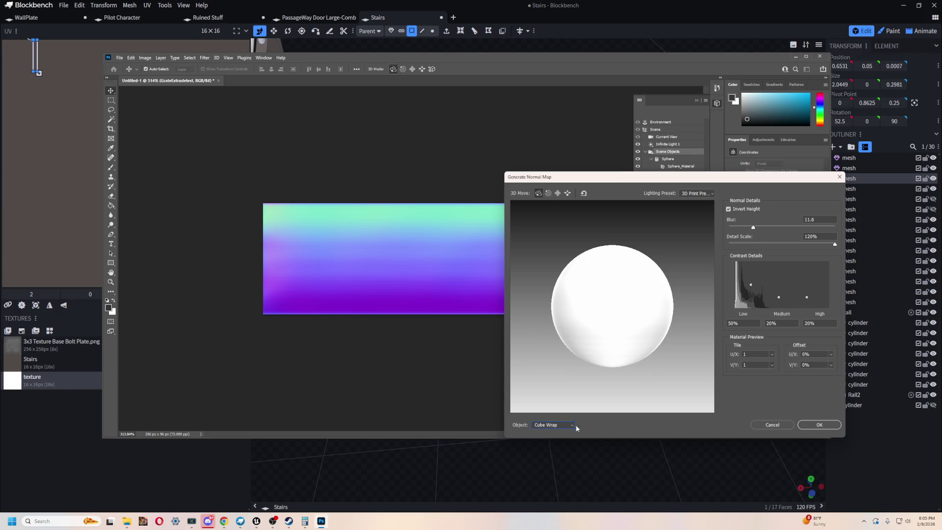
left_click(564, 424)
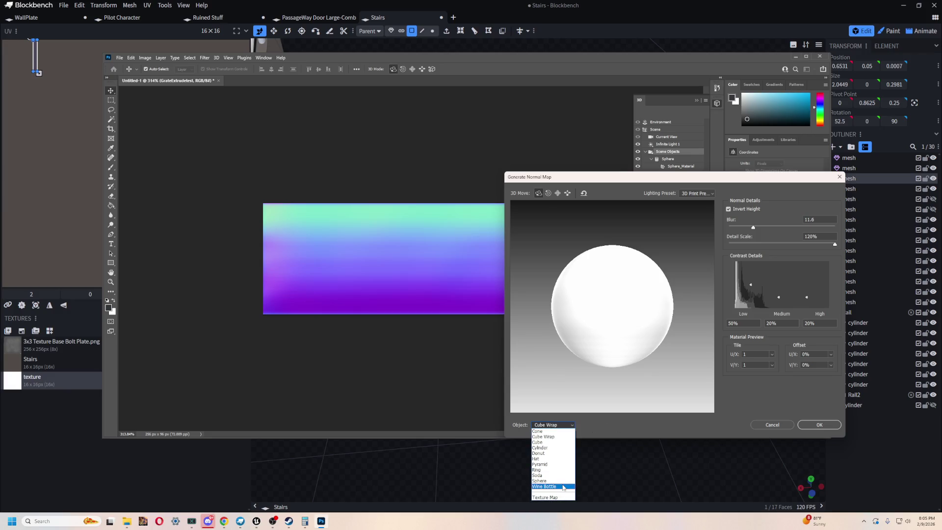
left_click(556, 433)
Lower the Medium contrast detail to 8% and apply the normal map
left_click_drag(549, 177, 463, 181)
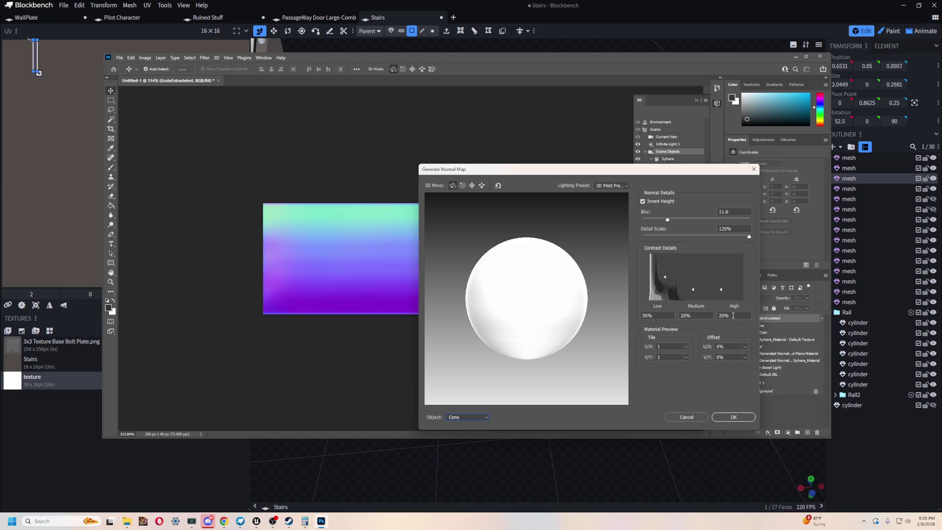
left_click_drag(693, 290, 692, 295)
left_click(686, 417)
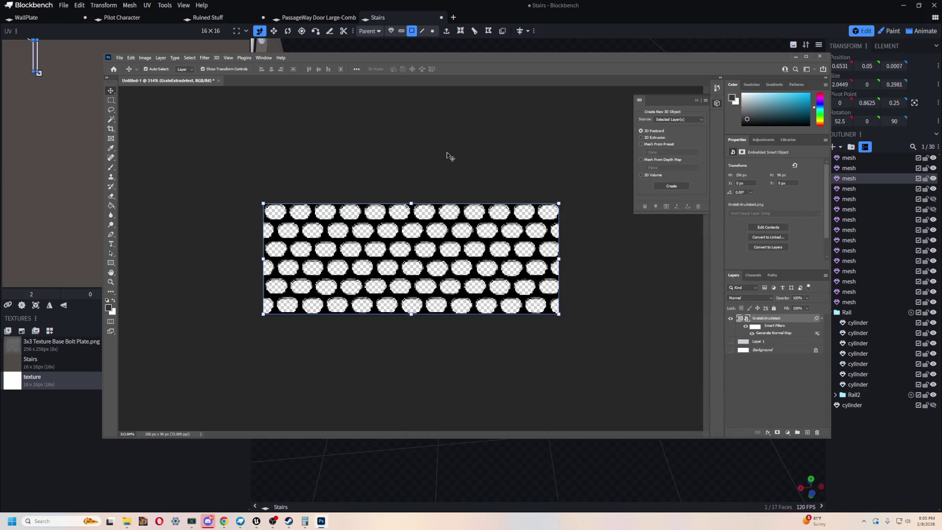
Hide the grate layer, discard the placed Hull Attempt image, and bring up File > Open
left_click(731, 317)
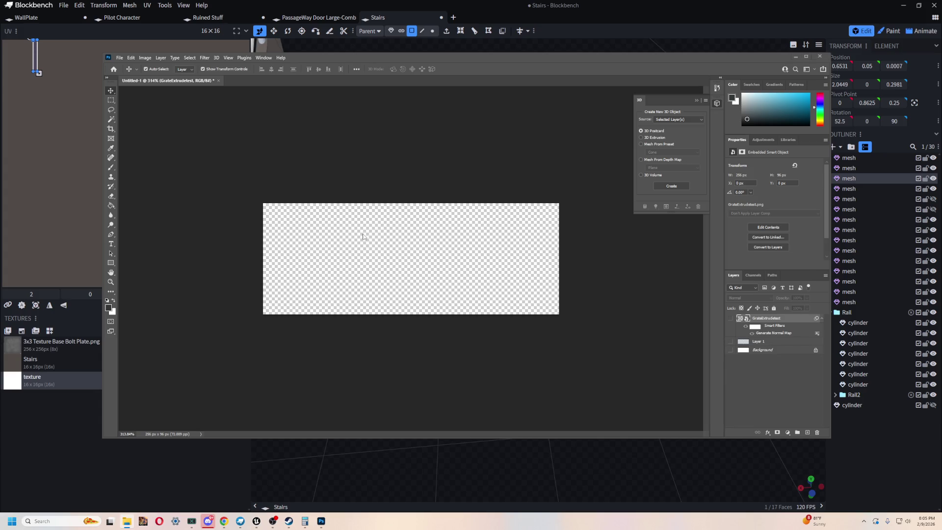
key("Escape")
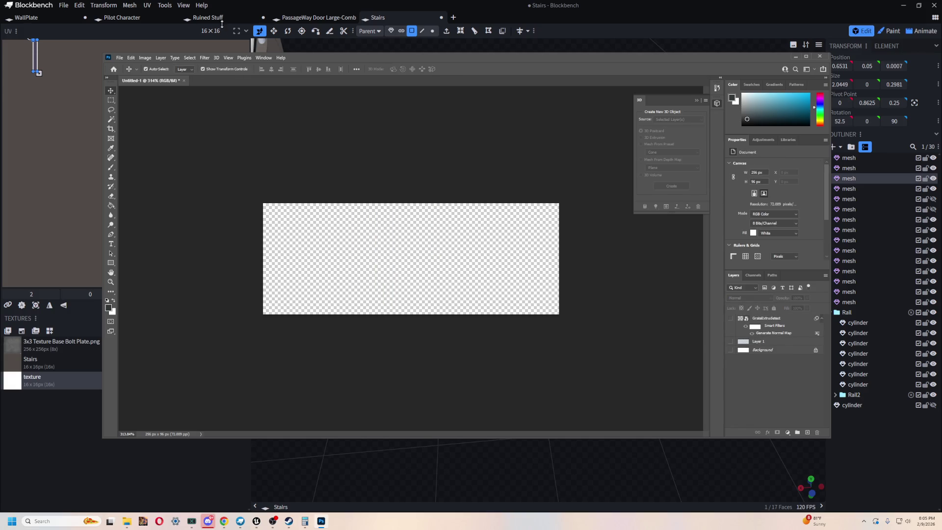
left_click(119, 57)
left_click(132, 70)
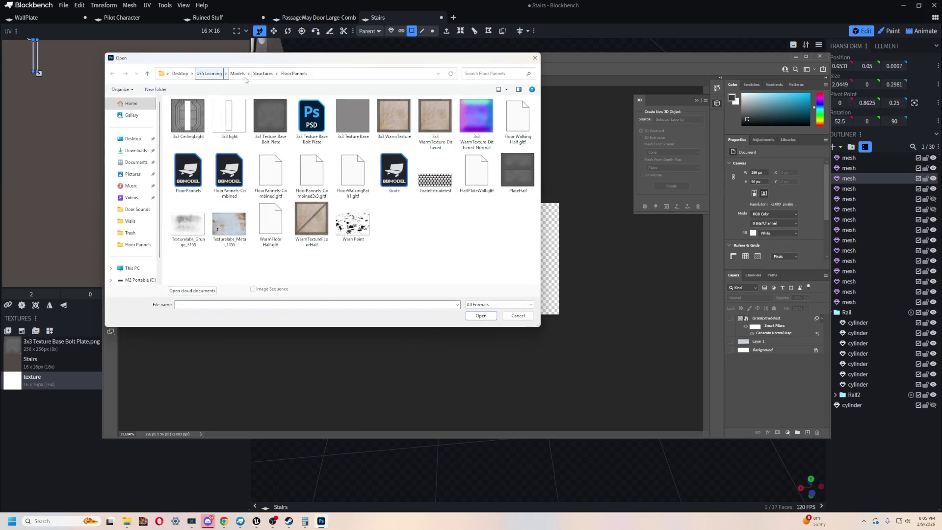
left_click(237, 74)
left_click(214, 227)
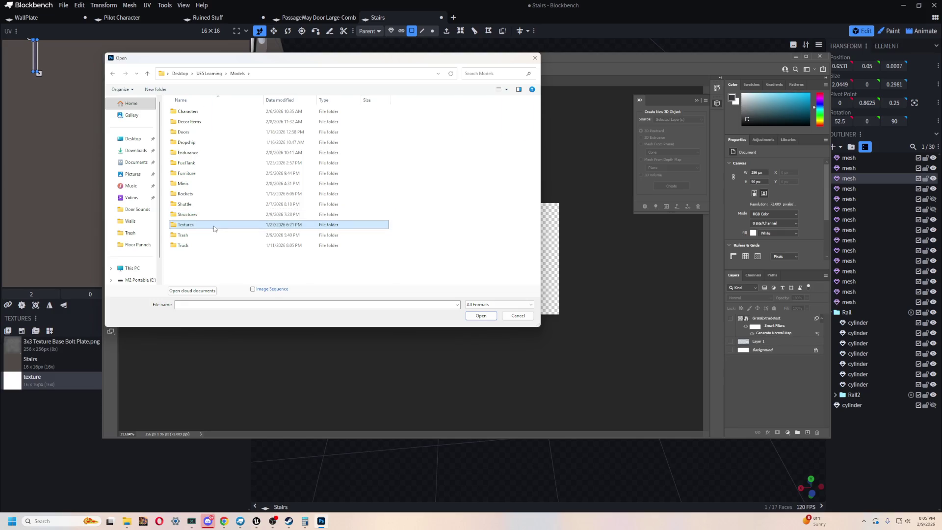
double_click(213, 225)
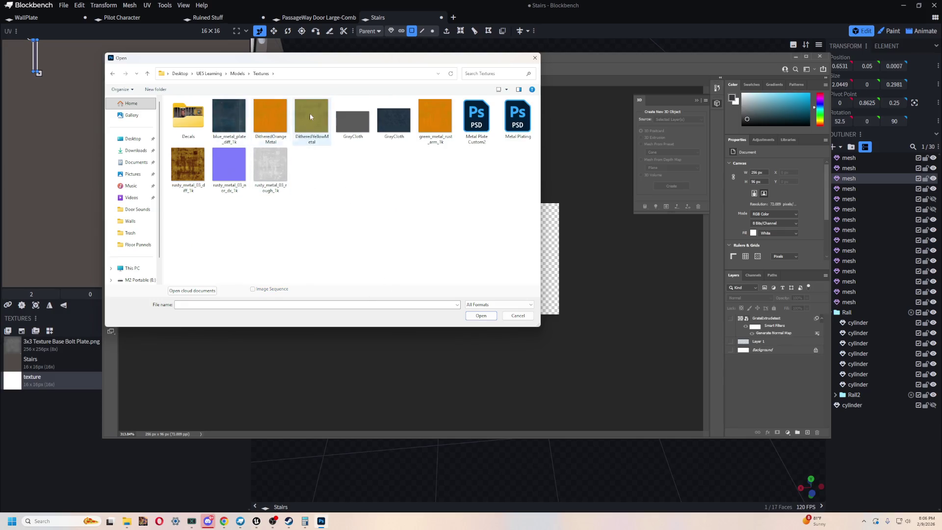
left_click(237, 73)
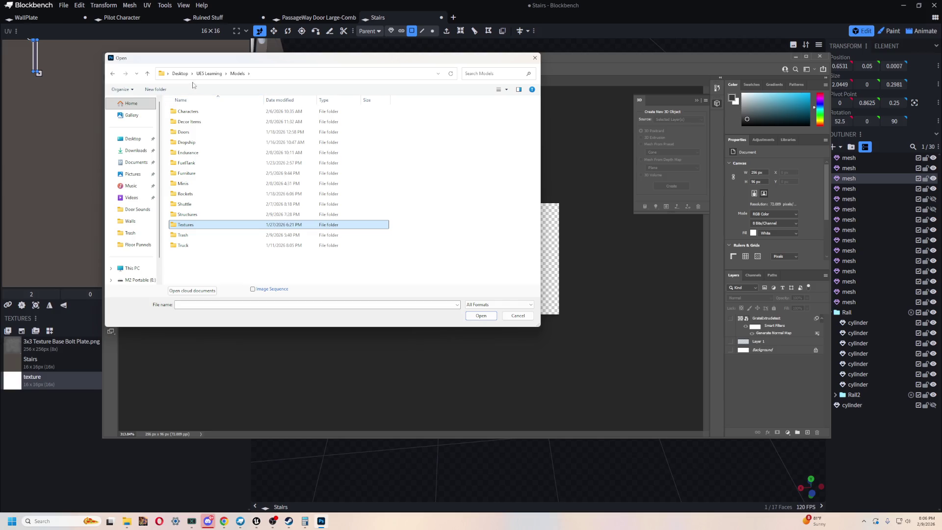
left_click(209, 73)
double_click(196, 214)
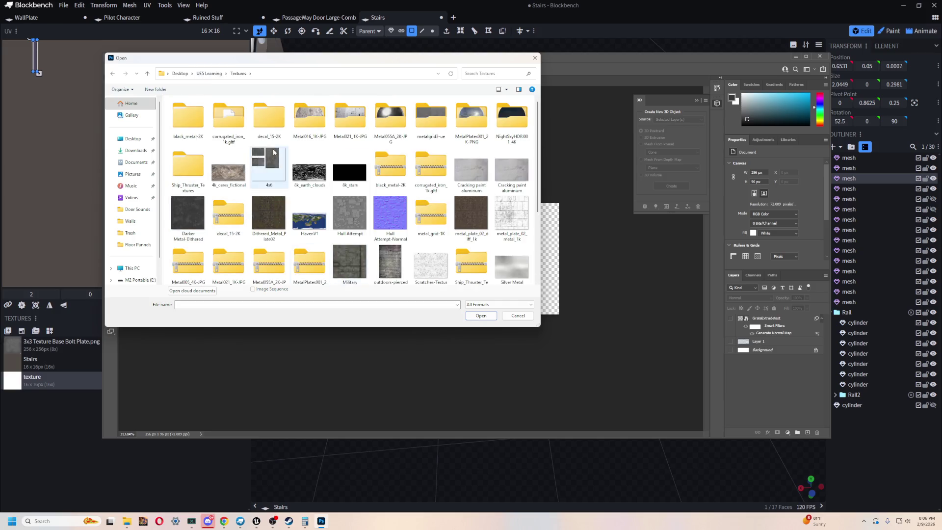
scroll(273, 152, "down", 3)
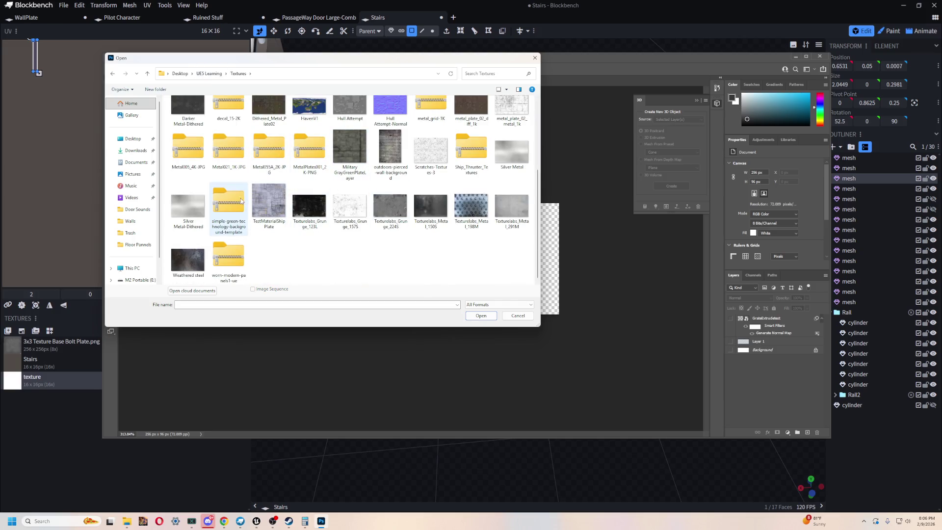
key("Escape")
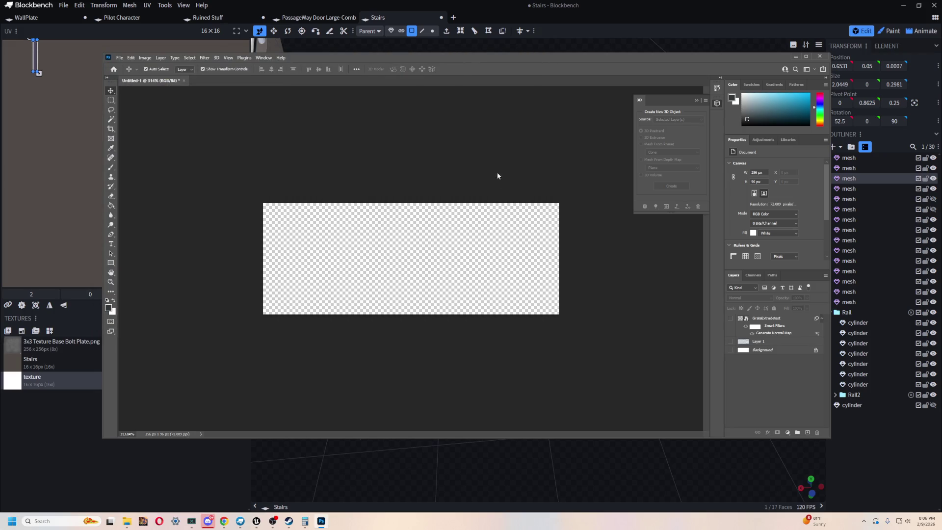
Close the TestMaterialShipPlate document and open the Hull Attempt texture
left_click(220, 58)
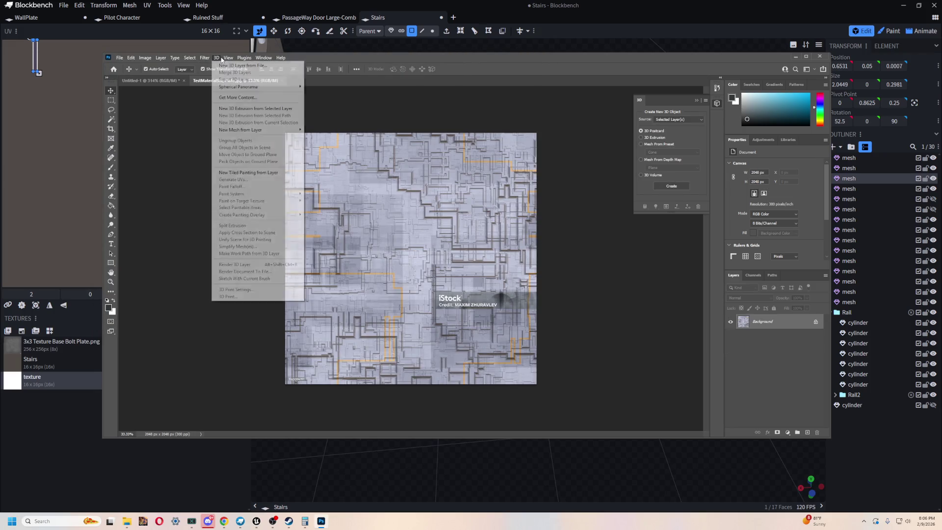
left_click(444, 155)
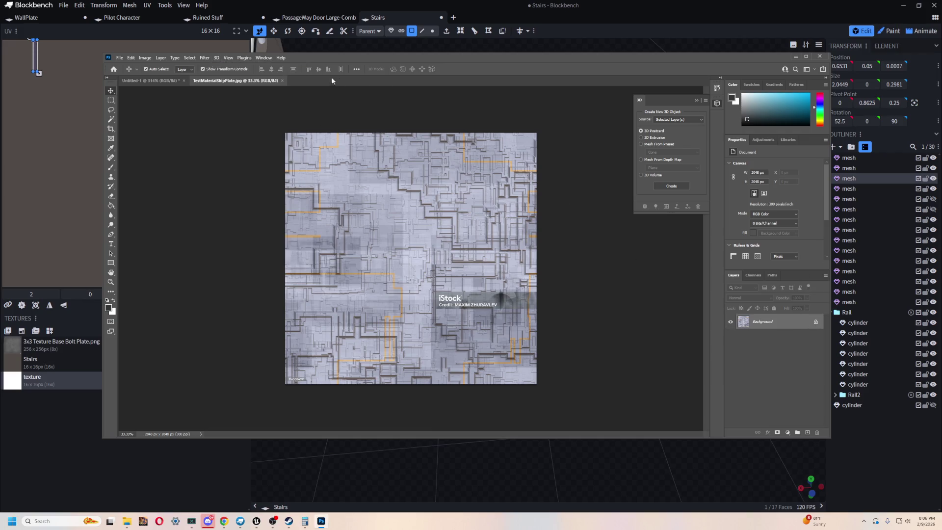
left_click(282, 80)
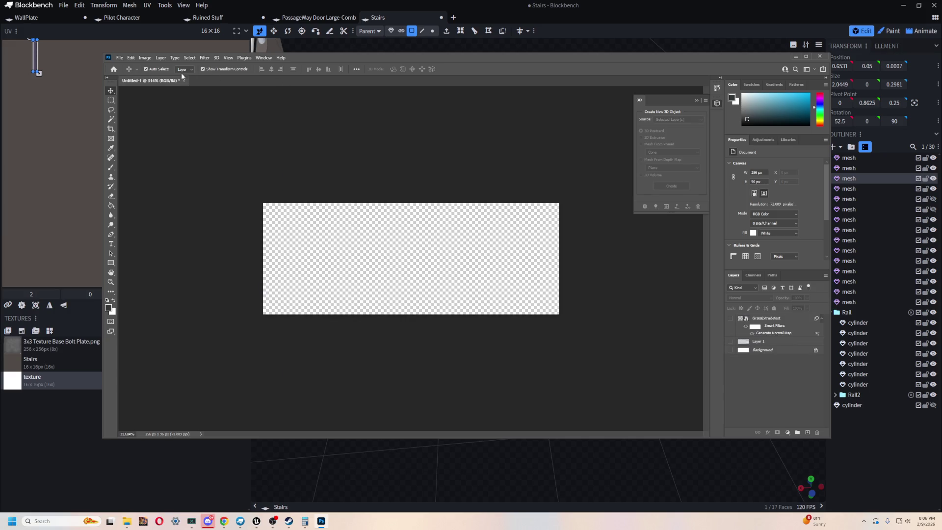
left_click(118, 58)
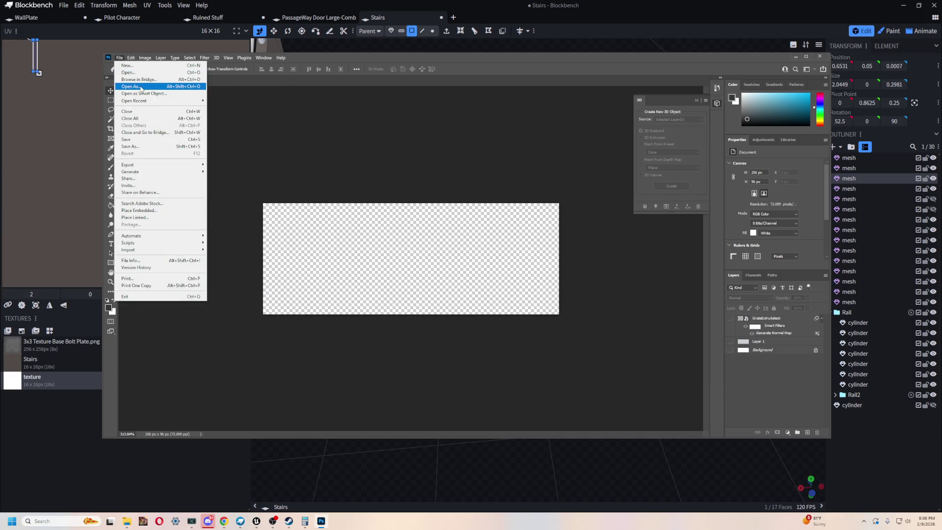
left_click(128, 73)
left_click(348, 212)
double_click(348, 212)
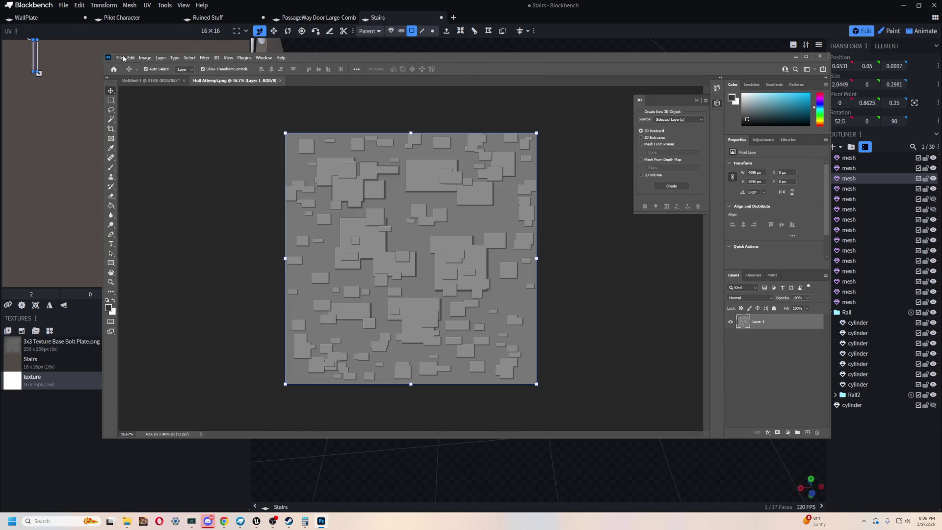
Open Military GrayGreenPlateLayer.png and unlock its Background layer into Layer 0
left_click(119, 57)
left_click(130, 72)
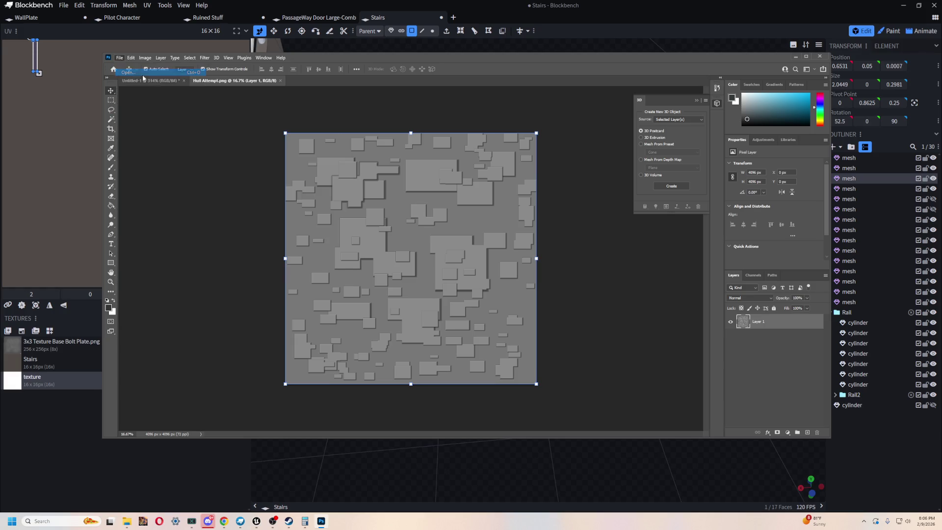
double_click(363, 263)
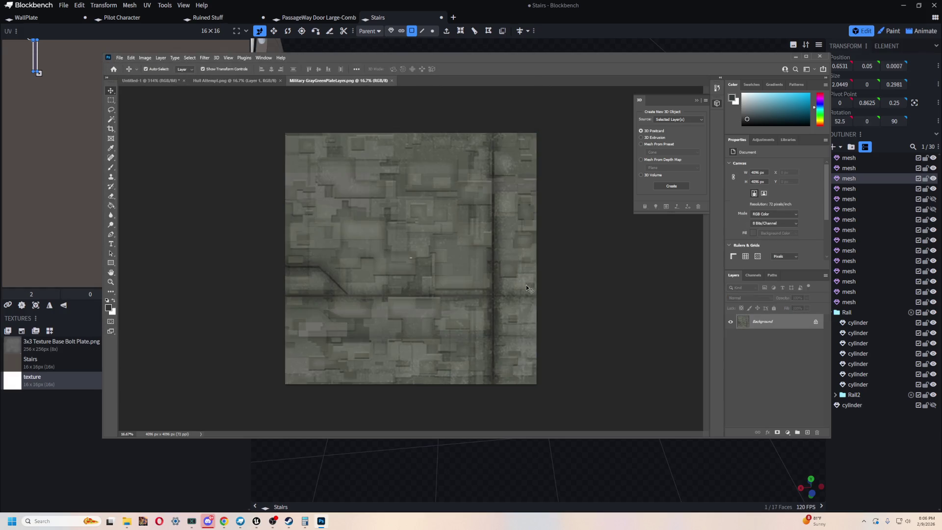
left_click(815, 322)
Try a normal map on the plate texture, testing Detail Scale 44% and 120% with less blur
left_click(215, 59)
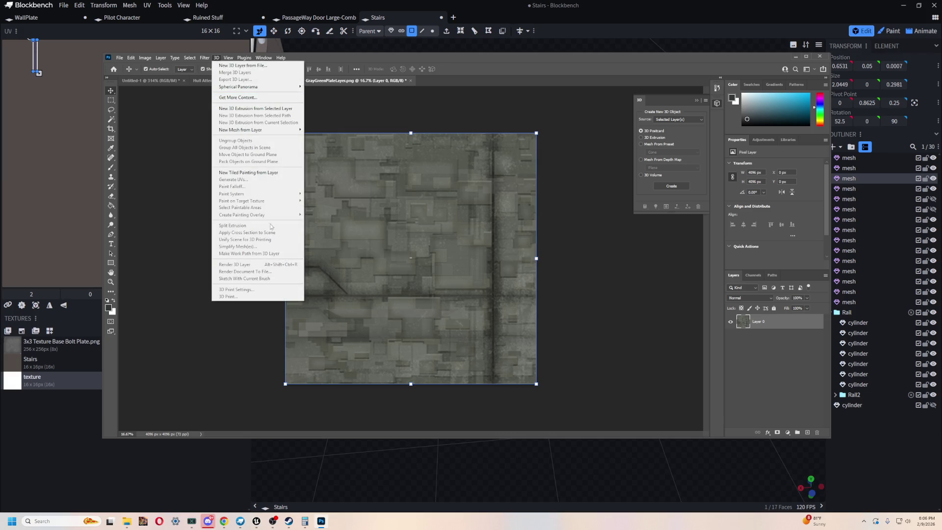
left_click(203, 57)
mouse_move(244, 146)
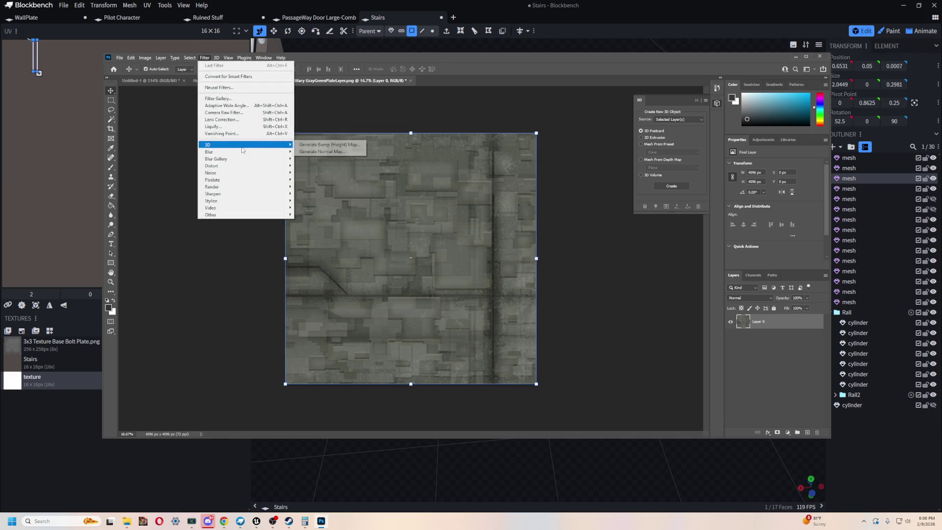
left_click(326, 153)
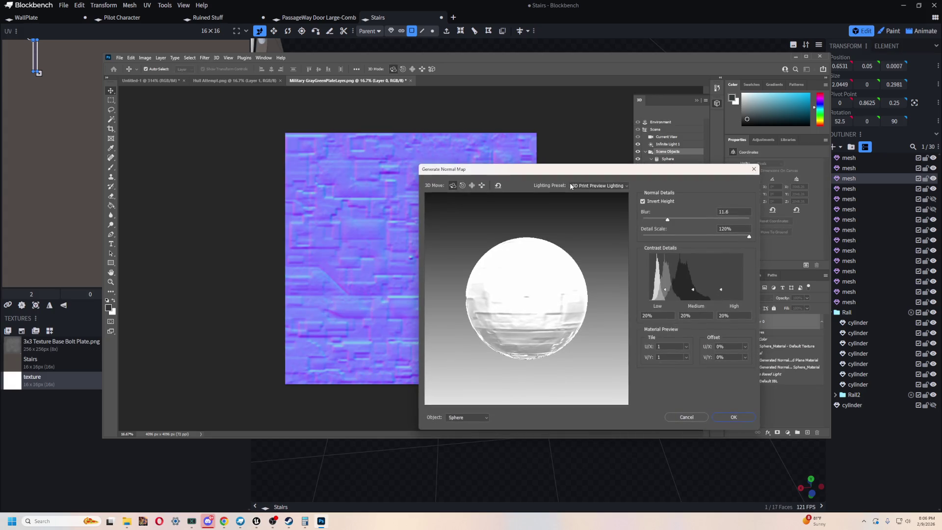
mouse_move(588, 176)
left_mouse_down()
mouse_move(741, 155)
mouse_move(690, 185)
left_mouse_up()
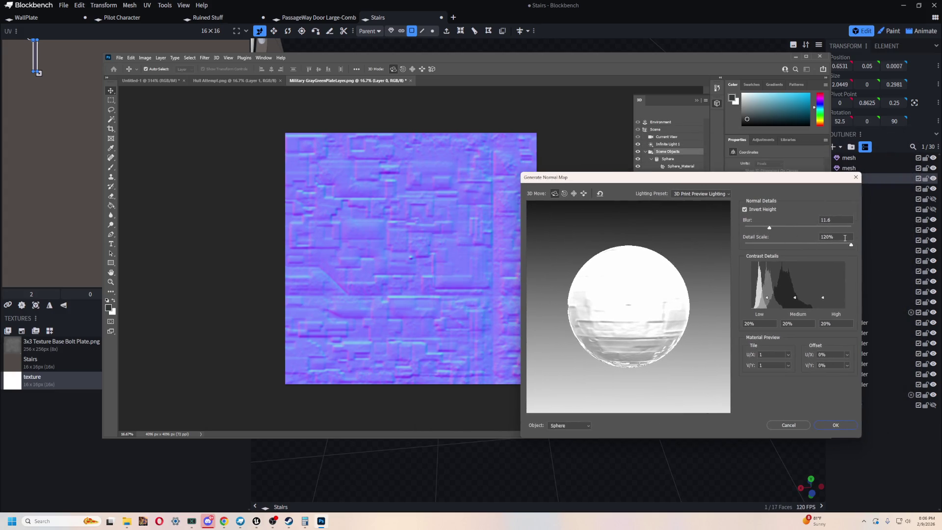
left_click_drag(851, 244, 784, 250)
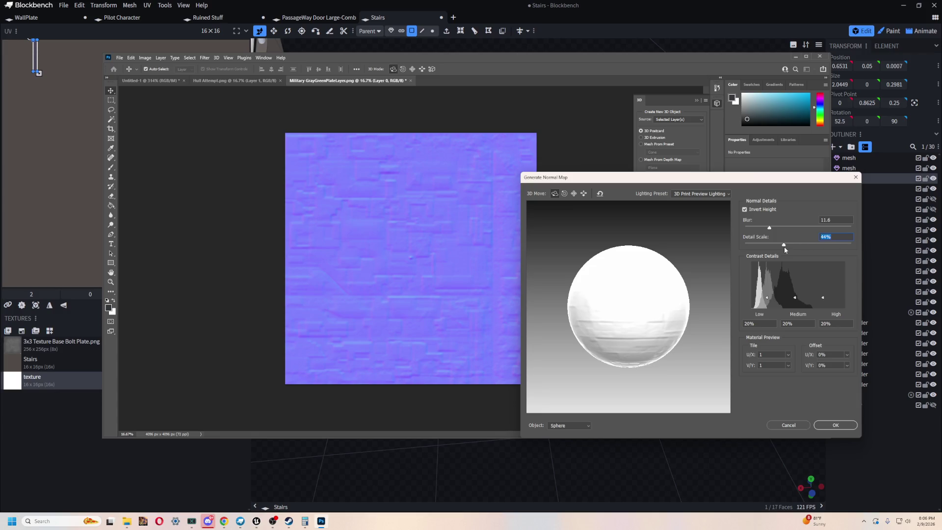
left_click_drag(783, 245, 851, 245)
mouse_move(769, 227)
left_mouse_down()
mouse_move(746, 229)
mouse_move(778, 226)
mouse_move(761, 227)
left_mouse_up()
Cancel the plate normal map and switch back to the Untitled-1 document
left_click(224, 521)
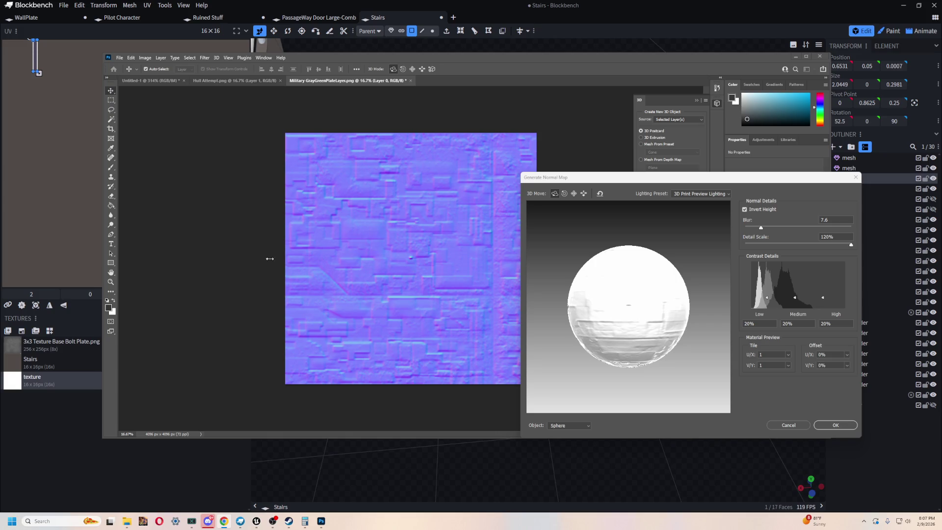
left_click(161, 75)
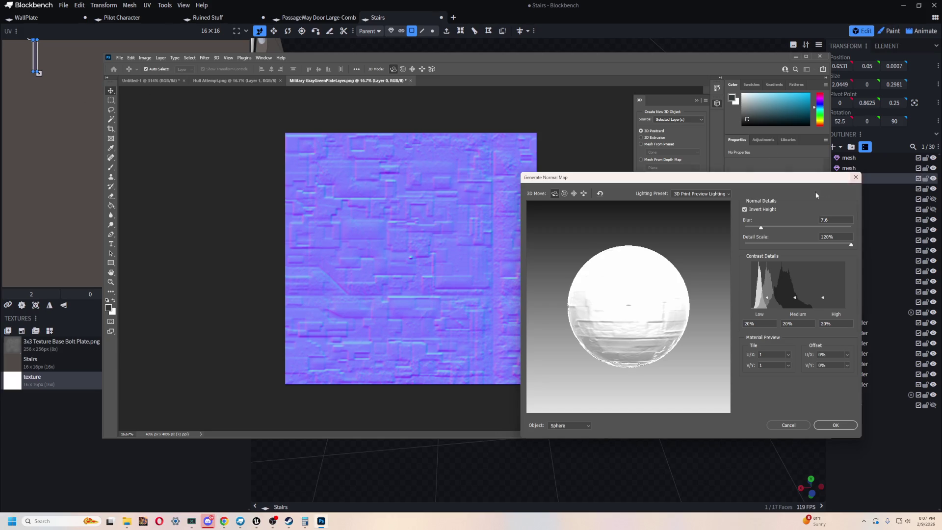
left_click(854, 180)
left_click(150, 80)
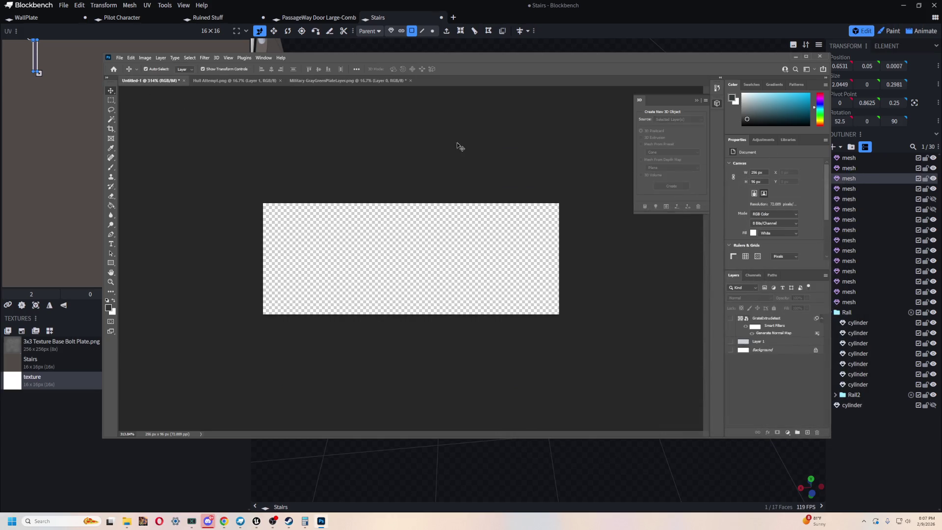
Show the GrateExtrudetest and Background layers and reselect the grate layer with its filter on
left_click(731, 319)
left_click(731, 349)
left_click(769, 320)
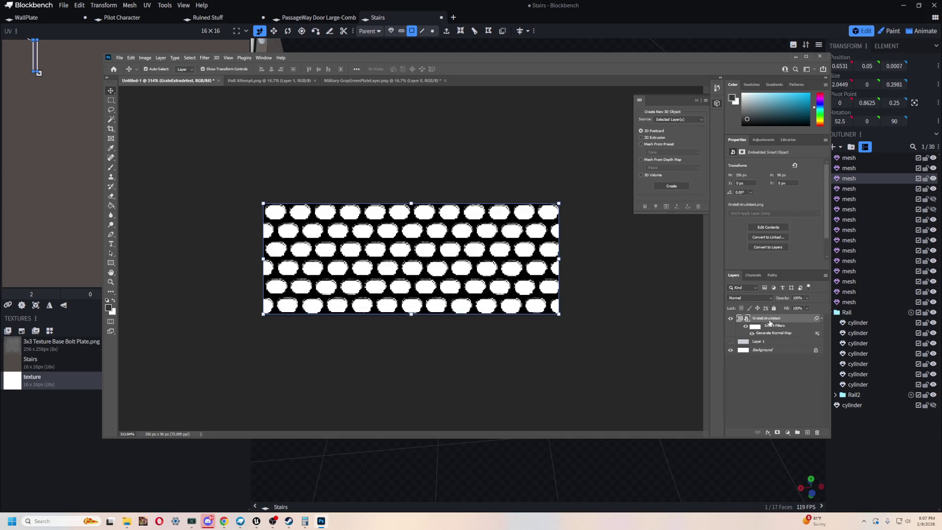
left_click(746, 326)
left_click(751, 333)
left_click(745, 320, "ctrl")
left_click(745, 320)
Apply a second Generate Normal Map smart filter to the GrateExtrudetest layer
left_click(216, 57)
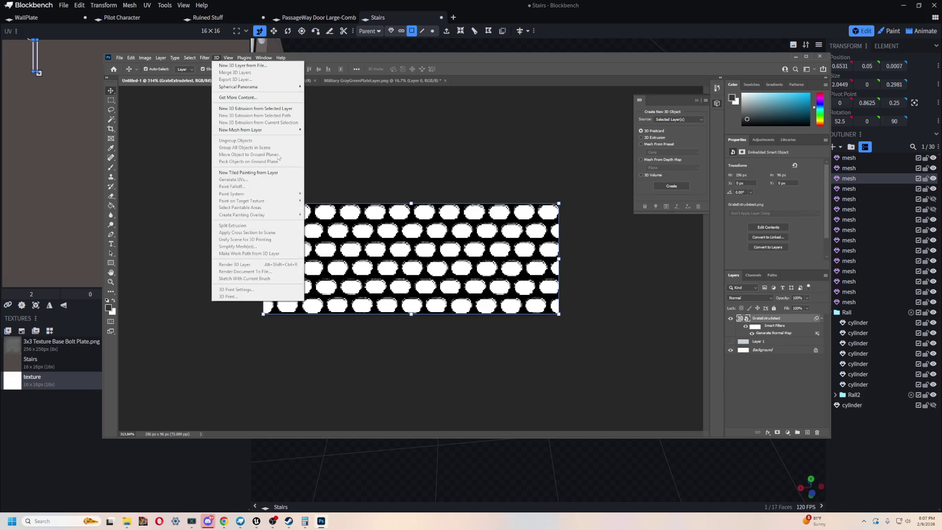
left_click(204, 58)
mouse_move(236, 146)
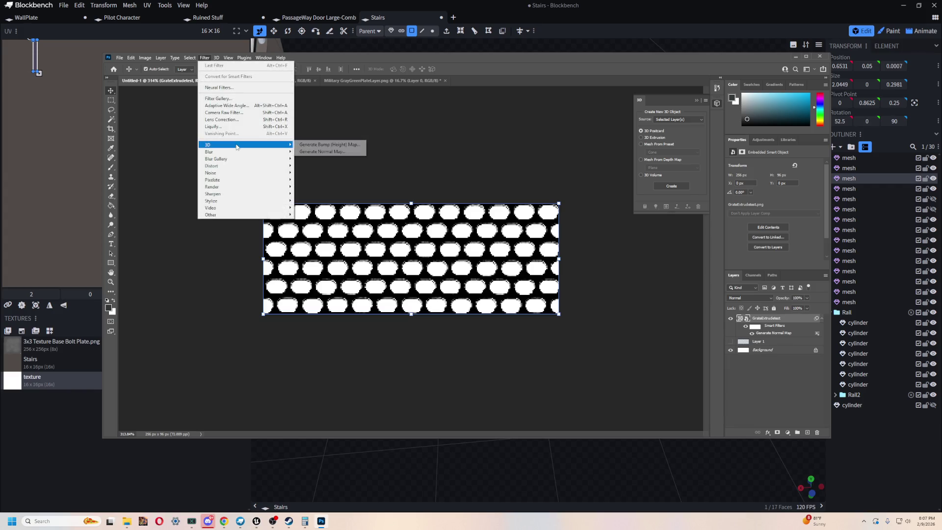
left_click(322, 151)
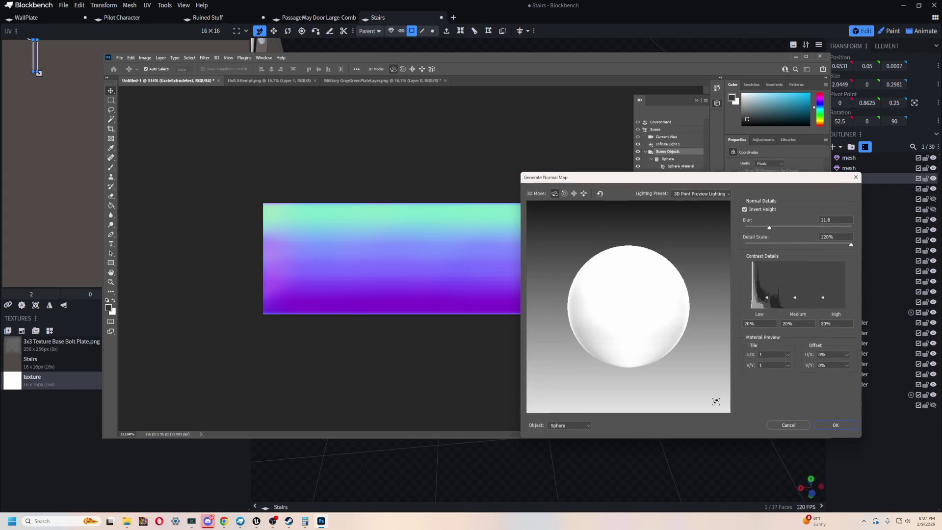
left_click_drag(663, 177, 402, 166)
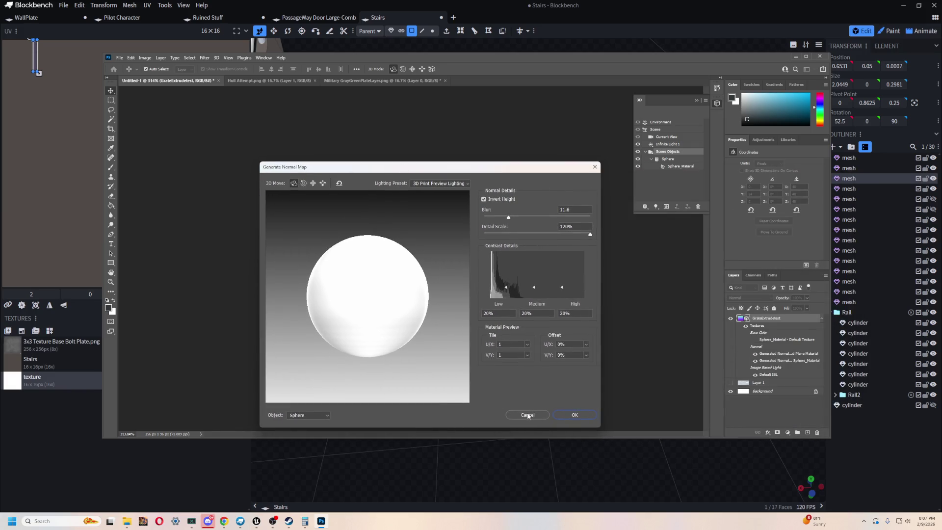
key("Return")
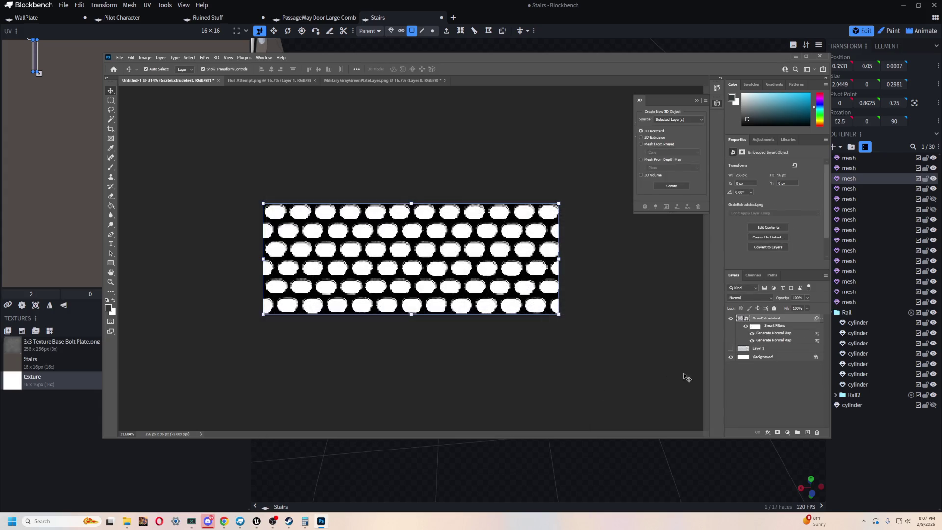
left_click(613, 260)
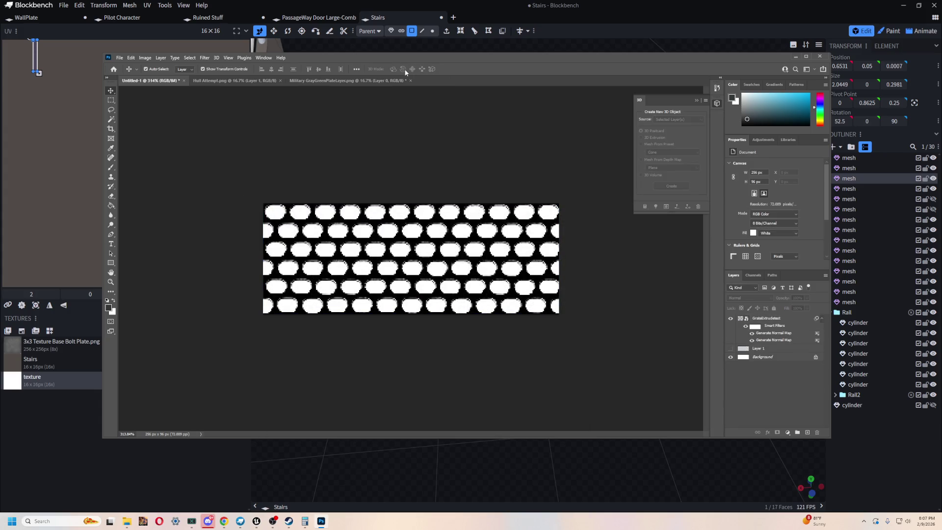
Cycle through the Hull Attempt, Military plate and Untitled-1 document tabs
left_click(446, 307)
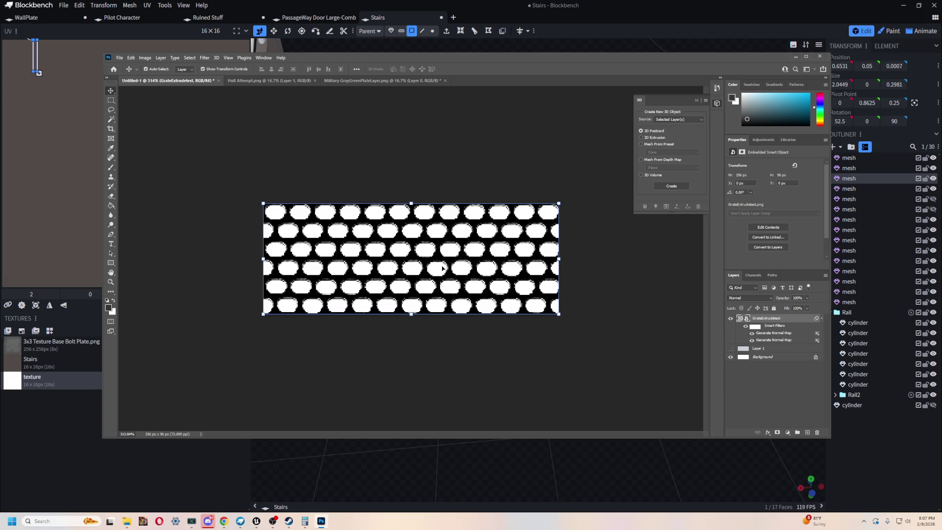
left_click(274, 80)
left_click(343, 81)
left_click(269, 80)
left_click(167, 81)
left_click(519, 99)
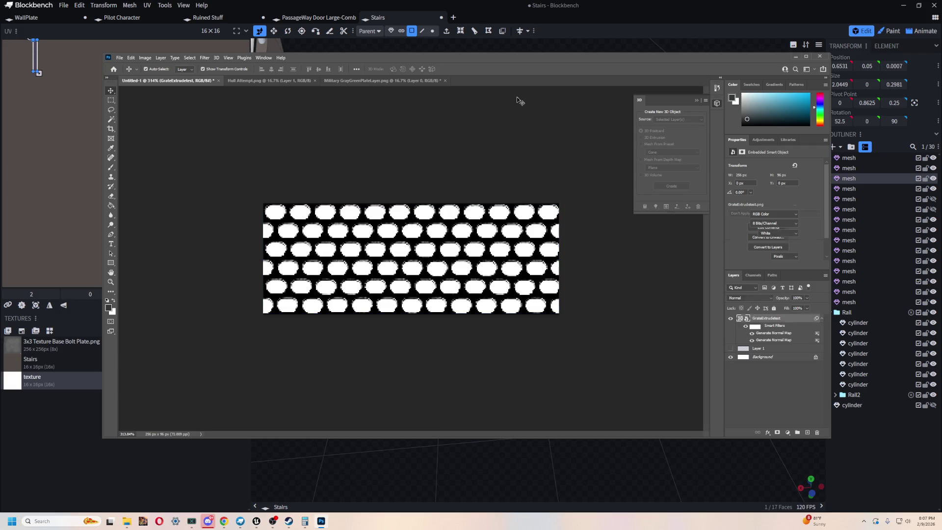
left_click(230, 81)
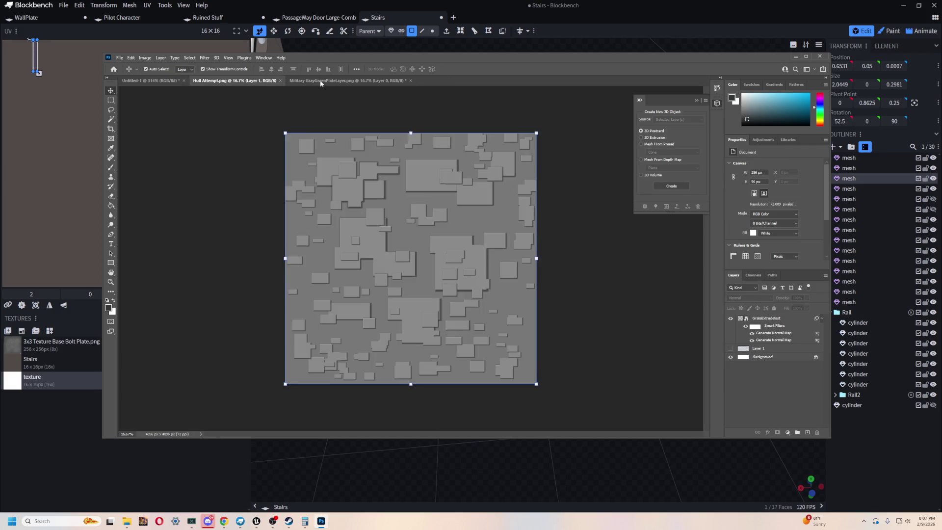
left_click(343, 81)
left_click(231, 81)
left_click(186, 81)
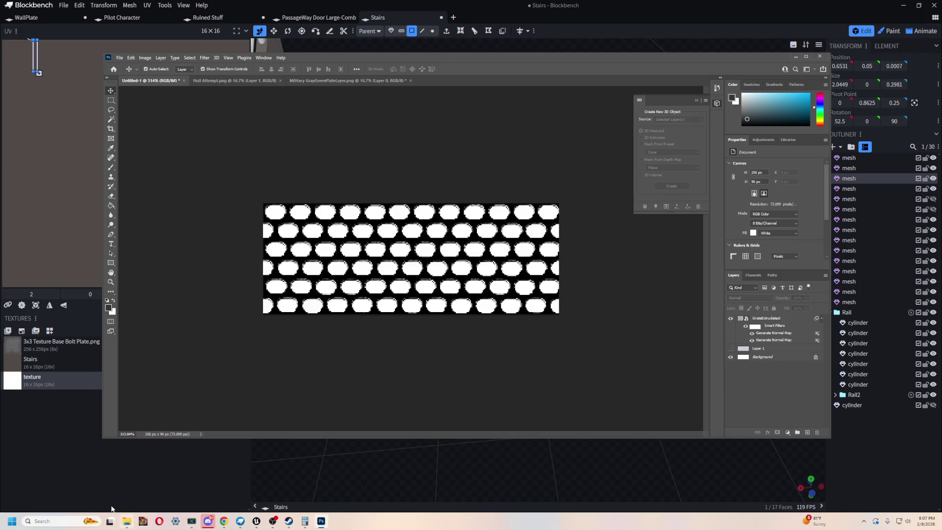
Minimize Photoshop to show the Blockbench stairs, inspect the rails, and open File Explorer
left_click(113, 508)
mouse_move(659, 291)
left_mouse_down()
mouse_move(612, 284)
mouse_move(668, 288)
mouse_move(506, 267)
mouse_move(329, 277)
mouse_move(541, 345)
mouse_move(535, 297)
mouse_move(566, 327)
mouse_move(673, 298)
mouse_move(397, 275)
mouse_move(458, 290)
mouse_move(408, 234)
mouse_move(447, 222)
mouse_move(629, 291)
mouse_move(606, 340)
left_mouse_up()
key("alt+Tab")
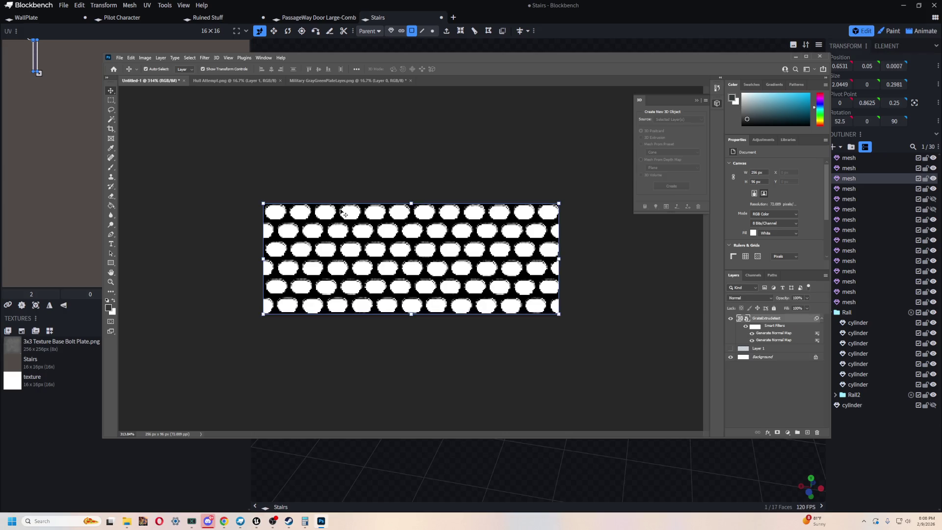
key("alt+Tab")
key("super+e")
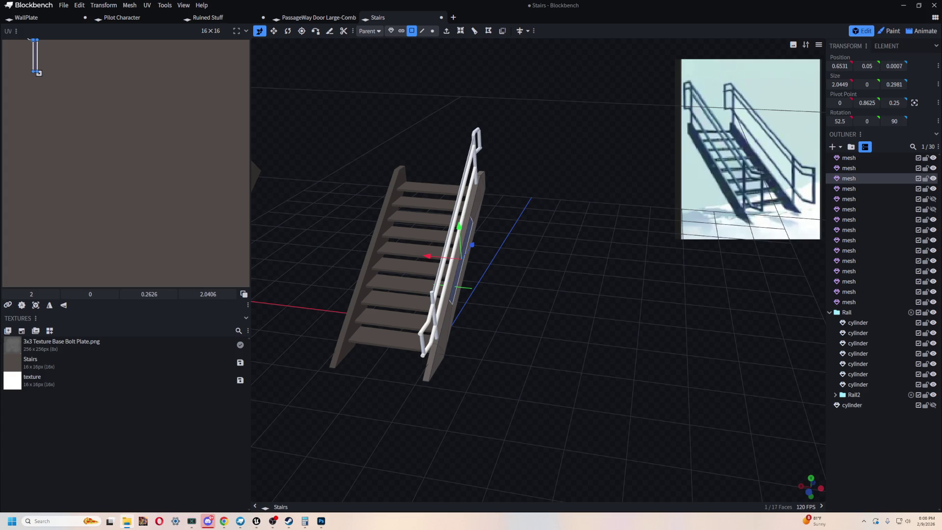
Zoom into the viewport and drop GrateExtrudetest.png onto the stairs scene
scroll(731, 289, "up", 6)
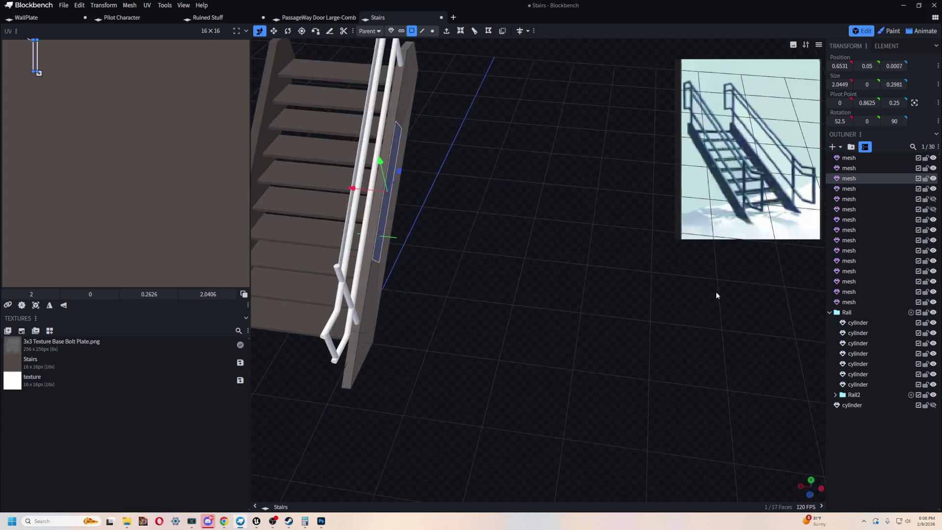
scroll(721, 333, "up", 5)
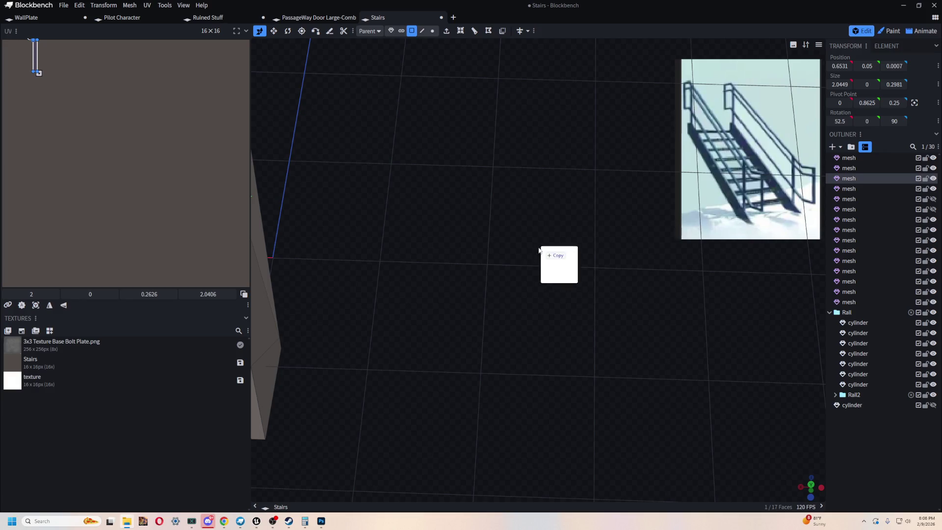
left_click_drag(546, 252, 533, 258)
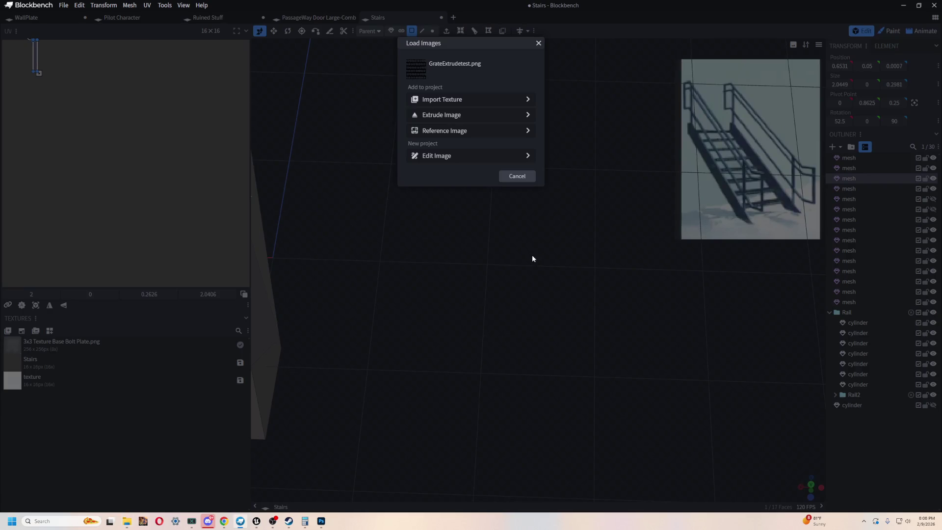
Extrude GrateExtrudetest.png into meshes: Areas scan mode, Upright orientation, minimum opacity 255
left_click(470, 115)
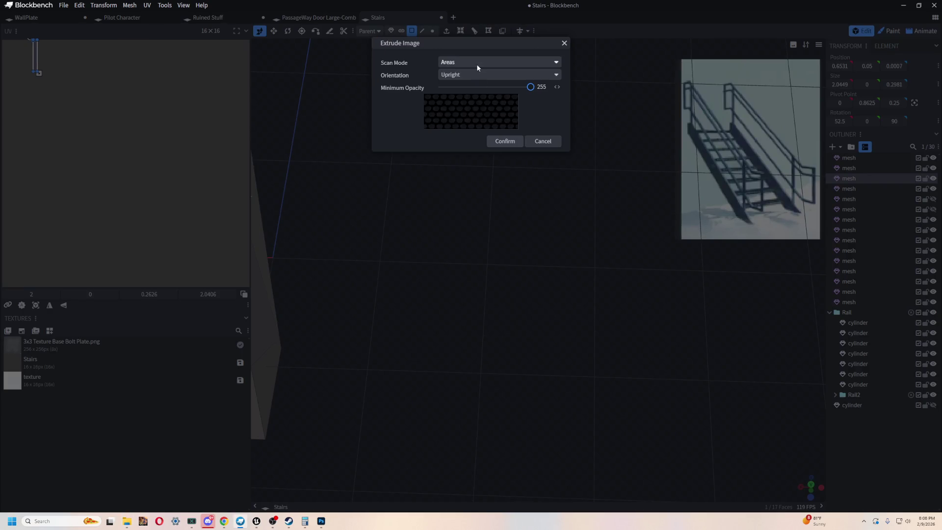
mouse_move(528, 93)
left_mouse_down()
mouse_move(440, 95)
mouse_move(551, 88)
left_mouse_up()
left_click(493, 63)
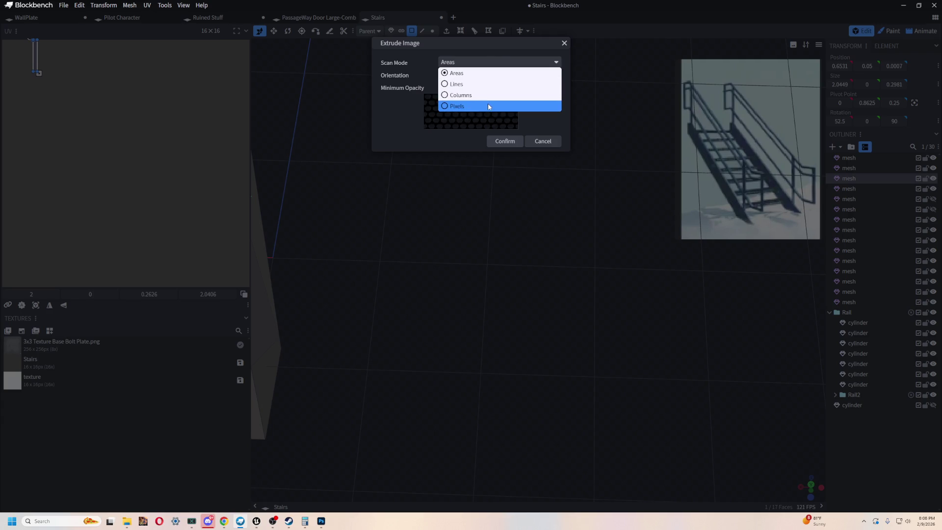
left_click(486, 73)
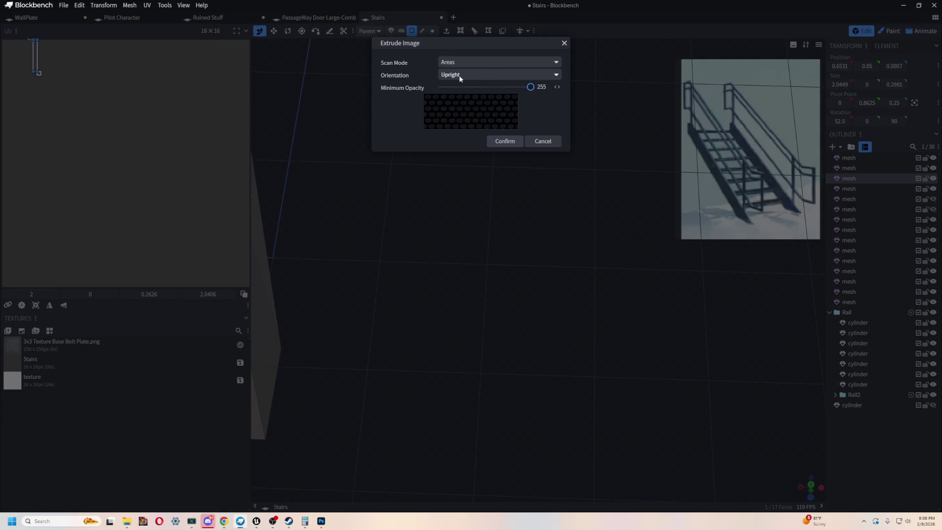
left_click(469, 63)
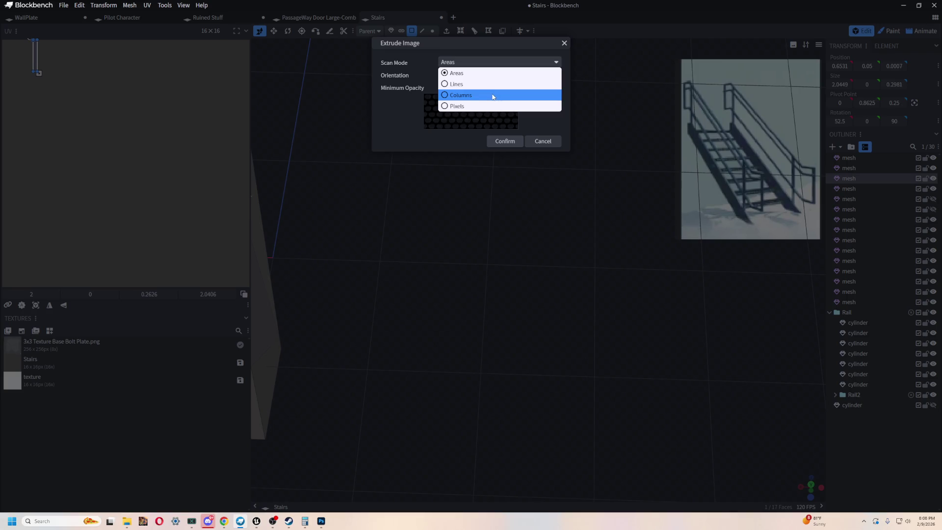
left_click(488, 73)
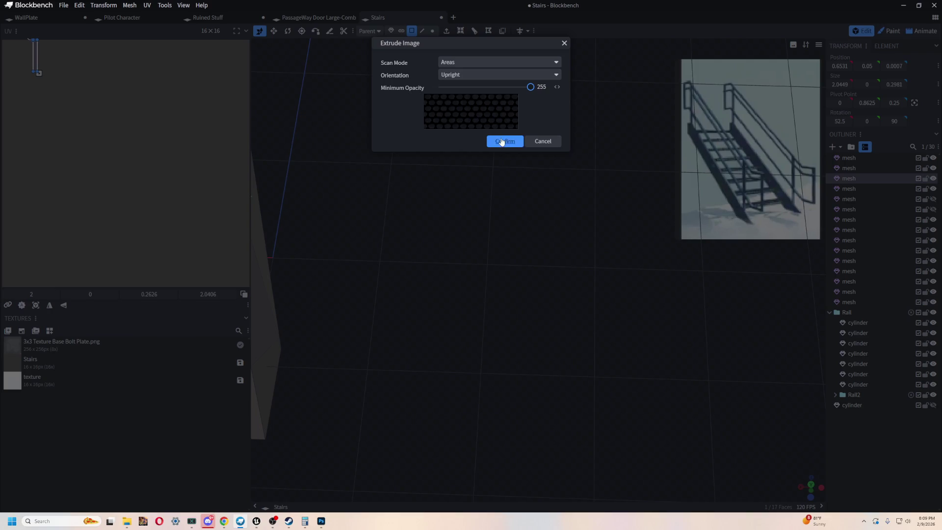
left_click(501, 142)
scroll(436, 211, "down", 10)
Center the grate's pivot and rotate it 90° on X so it lies flat
mouse_move(516, 307)
left_mouse_down()
mouse_move(469, 261)
mouse_move(460, 207)
mouse_move(496, 245)
mouse_move(614, 514)
left_mouse_up()
right_click(615, 513)
mouse_move(511, 366)
left_mouse_down()
mouse_move(537, 399)
mouse_move(467, 358)
mouse_move(575, 387)
mouse_move(603, 382)
mouse_move(387, 389)
mouse_move(398, 391)
mouse_move(400, 409)
mouse_move(488, 427)
mouse_move(496, 443)
mouse_move(644, 373)
mouse_move(611, 385)
mouse_move(572, 366)
mouse_move(569, 381)
mouse_move(529, 414)
left_mouse_up()
scroll(569, 378, "down", 3)
key("r")
key("v")
mouse_move(521, 361)
left_mouse_down()
mouse_move(485, 146)
mouse_move(507, 145)
left_mouse_up()
key("r")
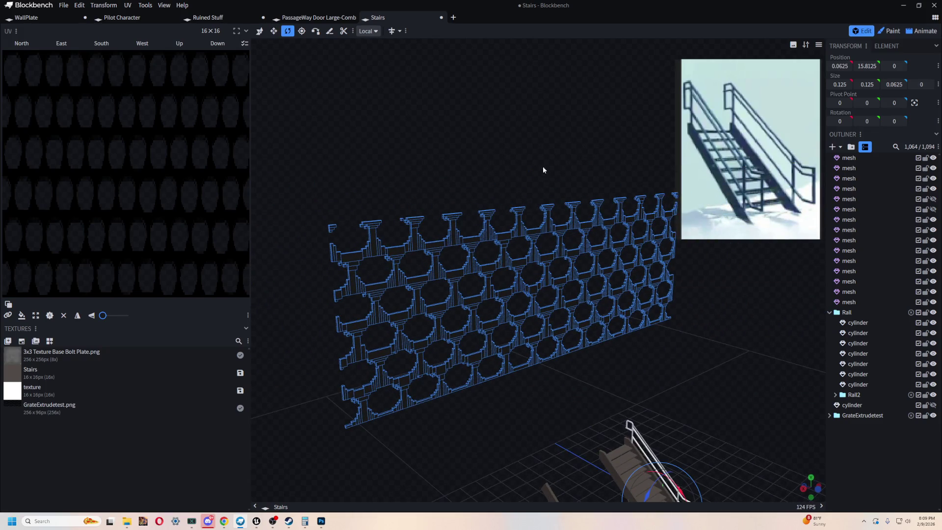
left_click(914, 103)
mouse_move(565, 289)
left_mouse_down()
mouse_move(536, 231)
mouse_move(526, 173)
mouse_move(485, 174)
left_mouse_up()
mouse_move(567, 278)
left_mouse_down()
mouse_move(582, 439)
mouse_move(484, 320)
mouse_move(513, 383)
mouse_move(412, 428)
mouse_move(426, 440)
mouse_move(485, 431)
mouse_move(479, 362)
mouse_move(359, 290)
mouse_move(484, 399)
mouse_move(492, 418)
mouse_move(516, 428)
left_mouse_up()
Move the grate to position -7.9375, 4.8125, -6 beside the stairs
key("v")
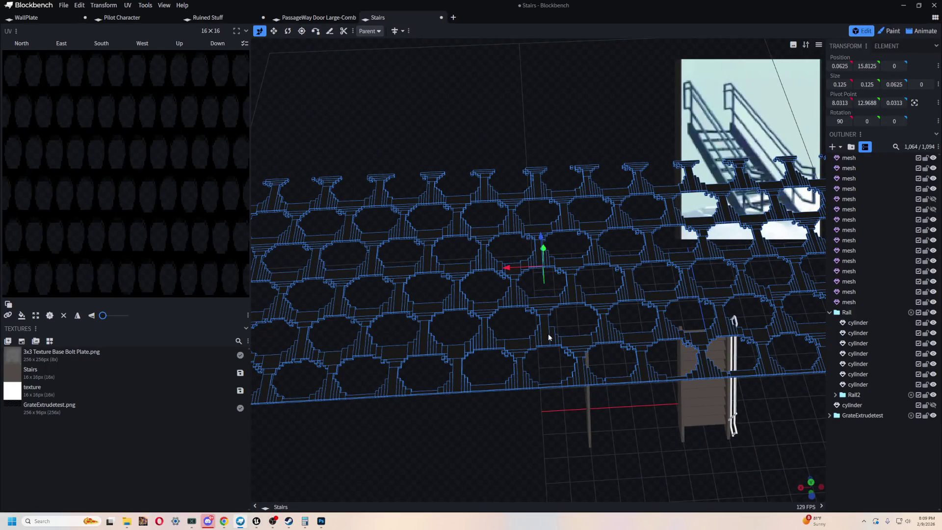
key("s")
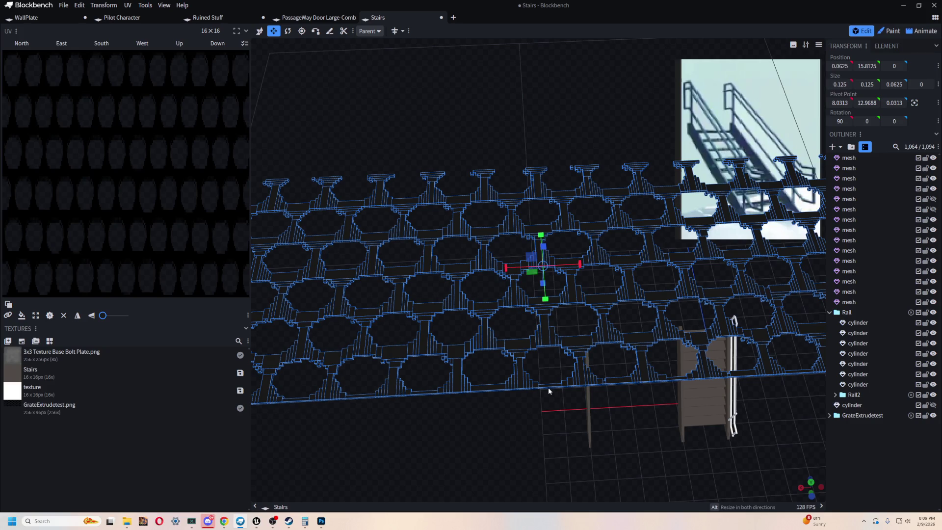
mouse_move(605, 154)
left_mouse_down()
mouse_move(503, 91)
mouse_move(530, 215)
mouse_move(514, 278)
mouse_move(495, 307)
mouse_move(509, 238)
left_mouse_up()
key("v")
mouse_move(494, 120)
left_mouse_down()
mouse_move(529, 423)
mouse_move(538, 330)
mouse_move(406, 373)
left_mouse_up()
mouse_move(352, 364)
left_mouse_down()
mouse_move(535, 381)
mouse_move(524, 382)
left_mouse_up()
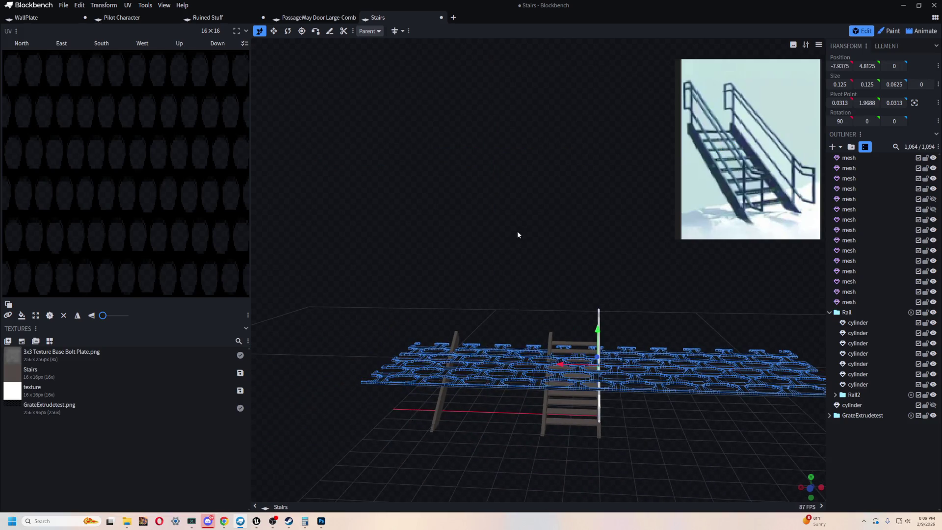
left_click_drag(517, 233, 586, 319)
left_click_drag(589, 241, 588, 353)
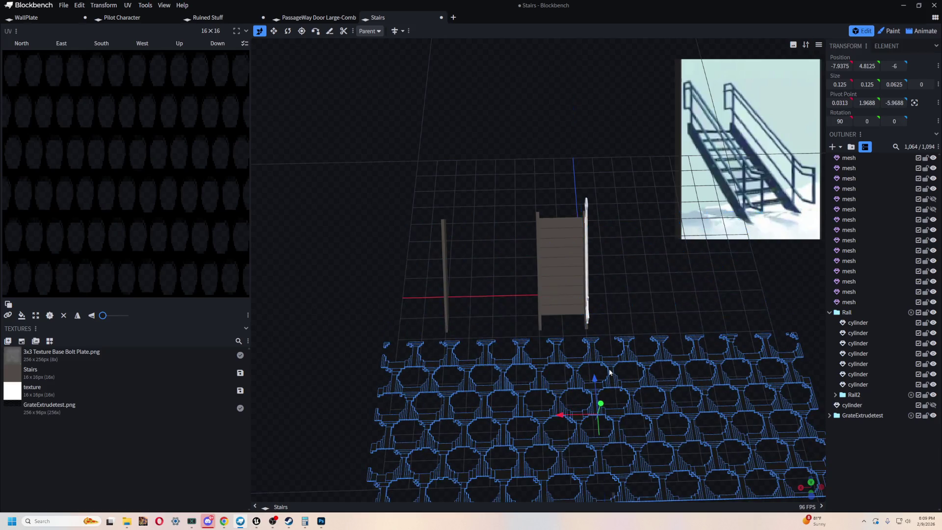
Try scaling the grate's height to zero, undo it, then select piece GrateExtrudetest_759
left_click_drag(643, 269, 587, 206)
scroll(606, 387, "up", 5)
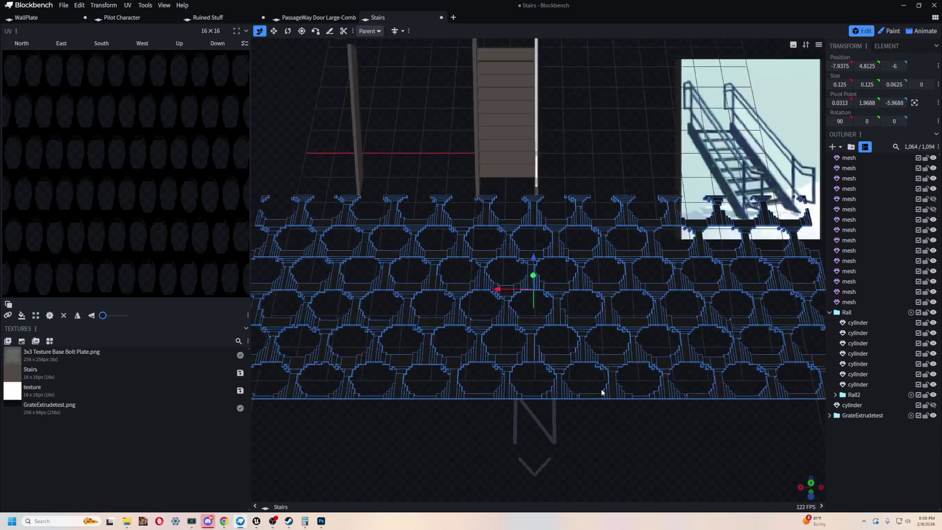
scroll(633, 392, "up", 2)
key("s")
mouse_move(614, 394)
left_mouse_down()
mouse_move(653, 372)
mouse_move(643, 351)
left_mouse_up()
left_click_drag(544, 310, 505, 313)
key("ctrl+z")
left_click_drag(701, 342, 699, 327)
scroll(700, 328, "up", 2)
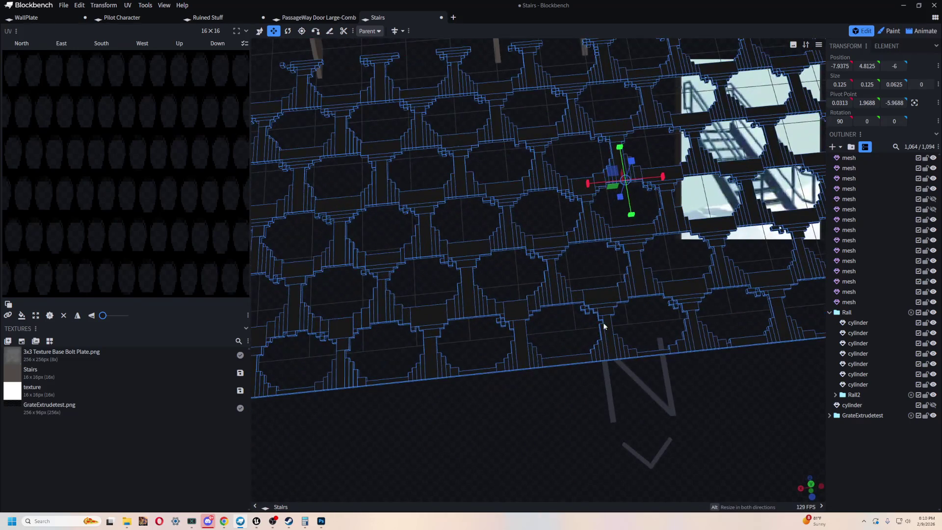
scroll(541, 320, "up", 2)
left_click(555, 307)
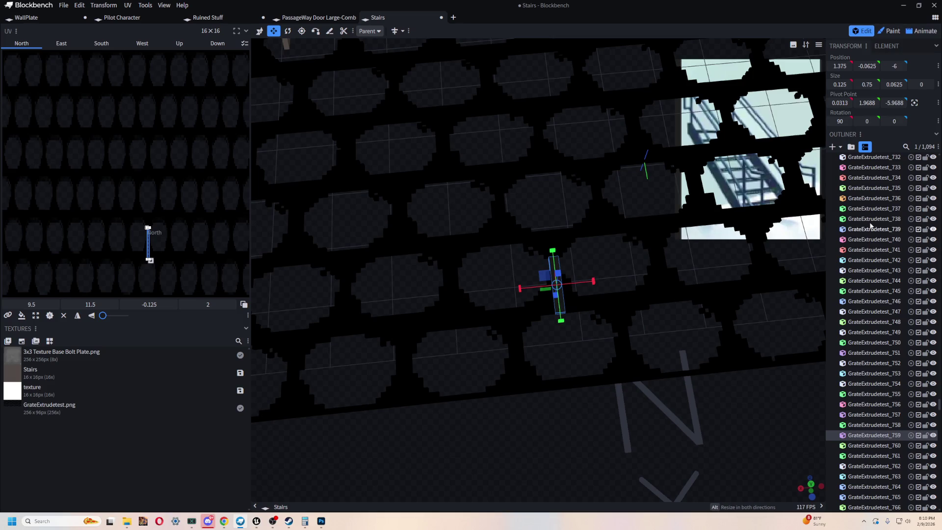
Select grate pieces GrateExtrudetest_740, _1052 and _981 to inspect them
left_click(868, 240)
mouse_move(805, 326)
left_mouse_down()
mouse_move(572, 416)
mouse_move(652, 354)
mouse_move(583, 414)
mouse_move(548, 413)
mouse_move(702, 331)
mouse_move(765, 343)
left_mouse_up()
mouse_move(496, 337)
left_mouse_down()
mouse_move(658, 317)
mouse_move(443, 263)
left_mouse_up()
left_click(427, 264)
left_click(408, 263)
left_click(482, 247)
mouse_move(638, 369)
left_mouse_down()
mouse_move(396, 393)
mouse_move(469, 382)
left_mouse_up()
scroll(470, 384, "down", 3)
Undo back past the grate import, removing the grate and its texture
key("ctrl+z")
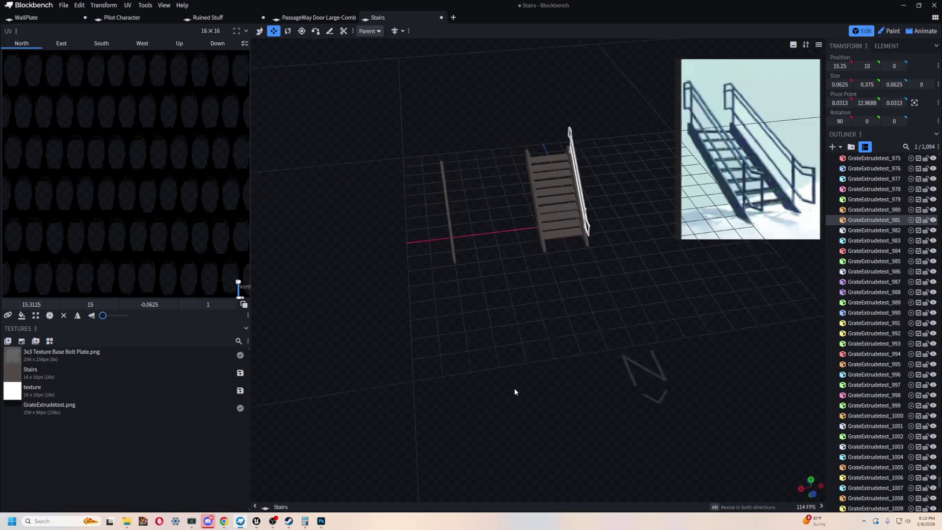
scroll(513, 391, "down", 3)
left_click_drag(431, 322, 555, 331)
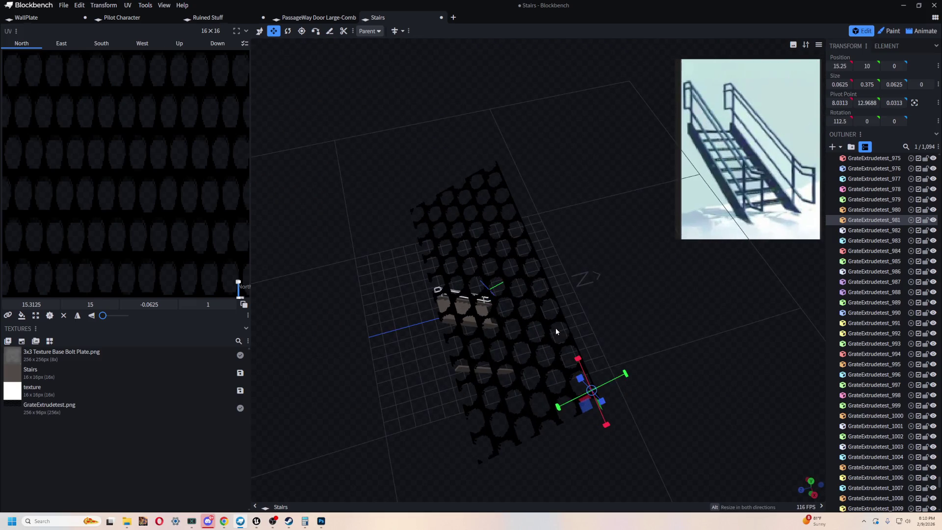
key("ctrl+z")
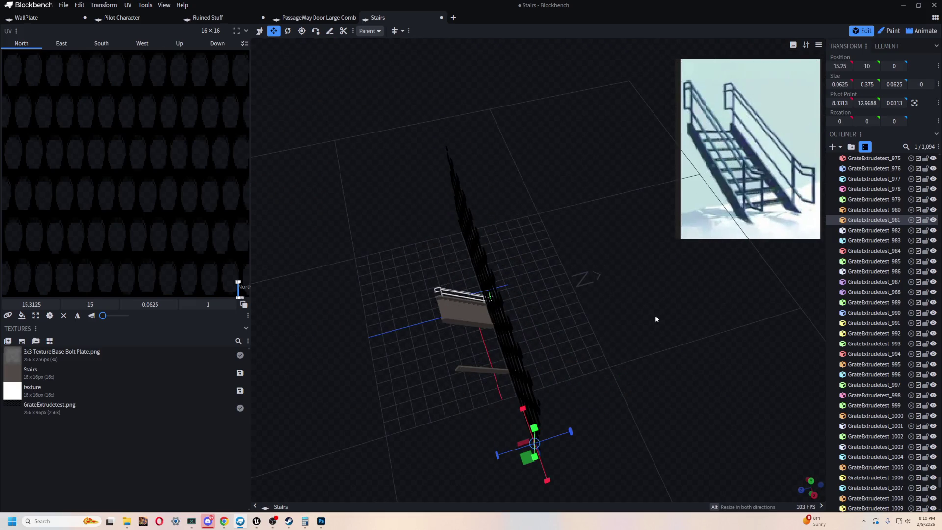
key("ctrl+z")
mouse_move(662, 310)
left_mouse_down()
mouse_move(595, 300)
mouse_move(613, 372)
mouse_move(523, 419)
mouse_move(458, 367)
mouse_move(408, 389)
mouse_move(570, 401)
mouse_move(535, 375)
left_mouse_up()
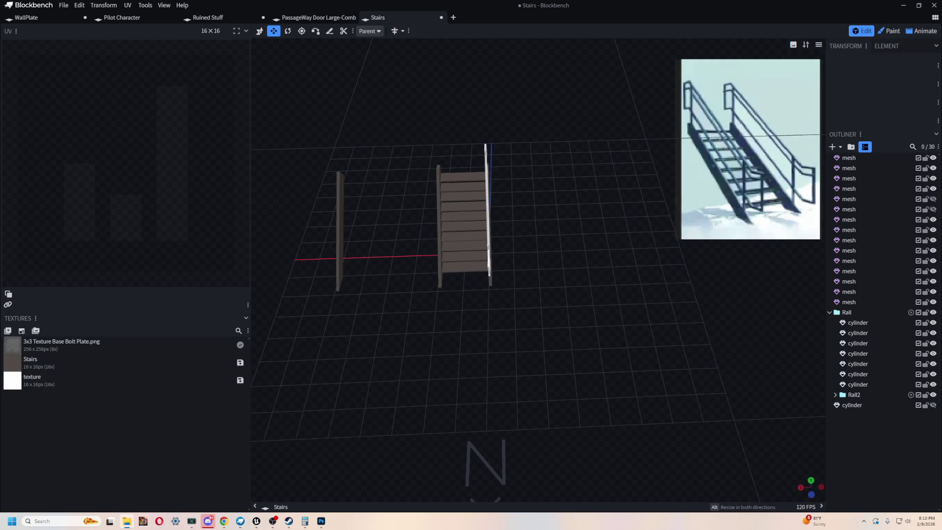
mouse_move(723, 286)
left_mouse_down()
mouse_move(404, 322)
mouse_move(551, 290)
left_mouse_up()
left_click(475, 116)
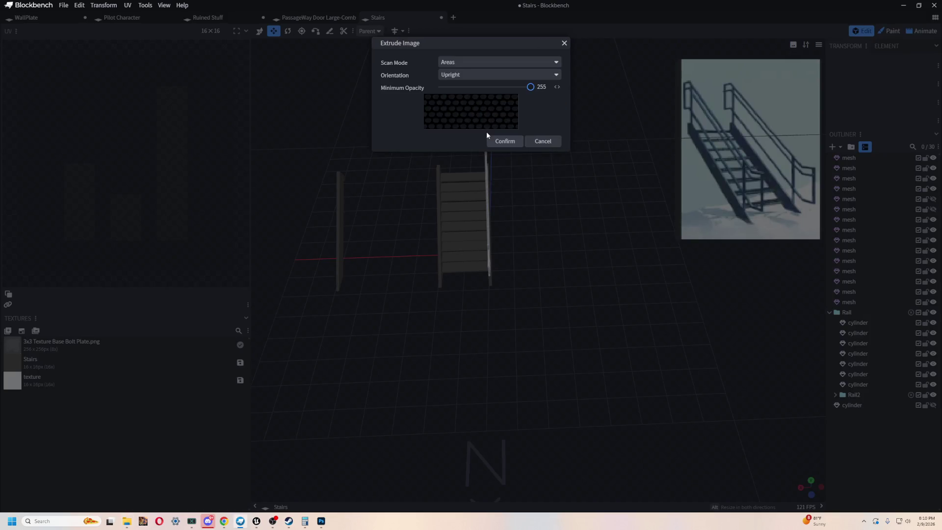
left_click(464, 63)
left_click(466, 102)
left_click(505, 141)
left_click_drag(594, 132, 561, 250)
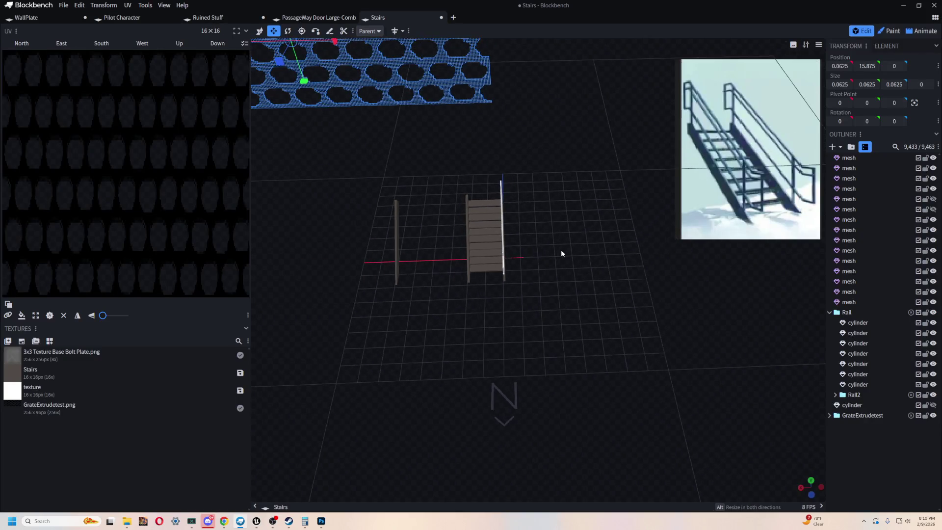
mouse_move(563, 167)
left_mouse_down()
mouse_move(624, 309)
mouse_move(695, 366)
mouse_move(555, 284)
mouse_move(496, 206)
mouse_move(473, 212)
mouse_move(492, 403)
mouse_move(566, 410)
mouse_move(521, 389)
mouse_move(412, 273)
mouse_move(419, 293)
mouse_move(451, 305)
mouse_move(457, 292)
left_mouse_up()
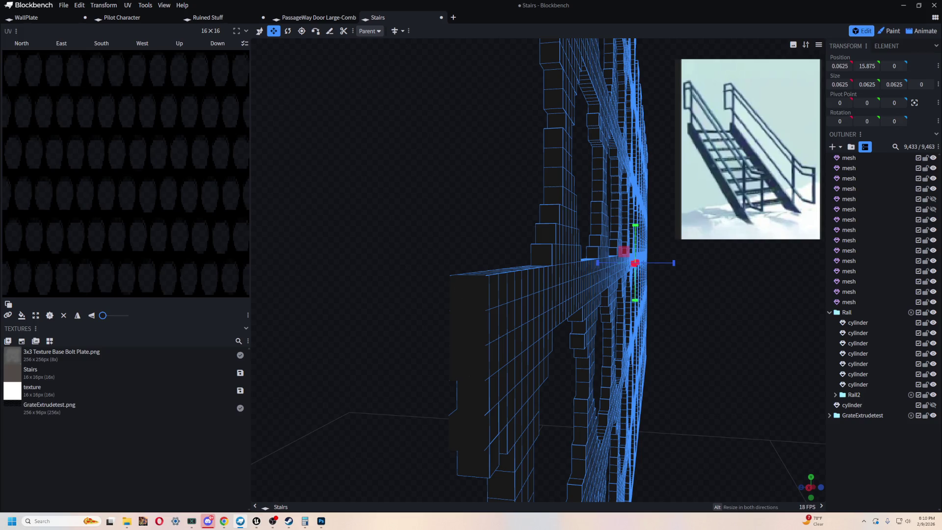
key("ctrl+z")
mouse_move(676, 351)
left_mouse_down()
mouse_move(648, 385)
mouse_move(535, 234)
mouse_move(525, 324)
mouse_move(596, 356)
mouse_move(530, 267)
mouse_move(552, 296)
mouse_move(566, 245)
mouse_move(551, 279)
mouse_move(532, 435)
mouse_move(522, 410)
left_mouse_up()
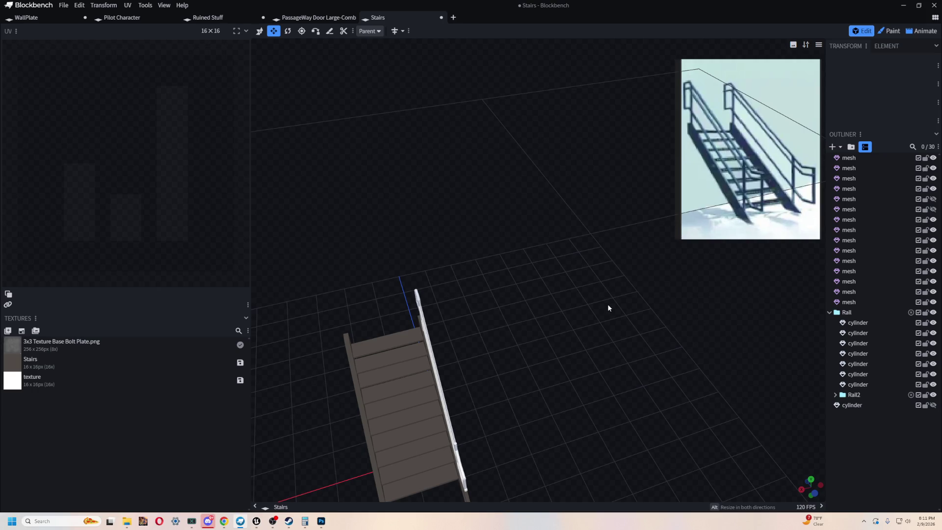
mouse_move(547, 284)
left_mouse_down()
mouse_move(545, 330)
mouse_move(532, 326)
mouse_move(578, 208)
mouse_move(495, 447)
mouse_move(533, 431)
mouse_move(363, 462)
left_mouse_up()
left_click(368, 419)
key("ctrl+f")
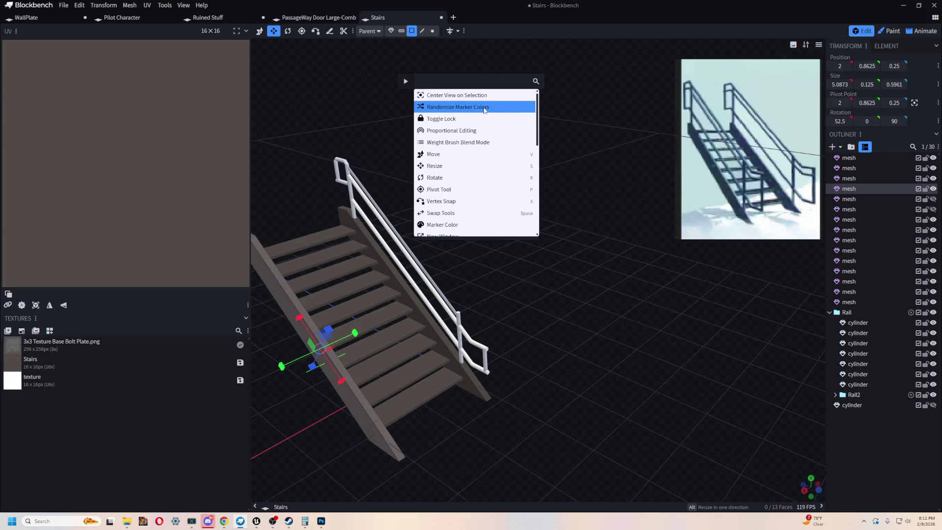
left_click(491, 94)
left_click_drag(486, 338, 449, 301)
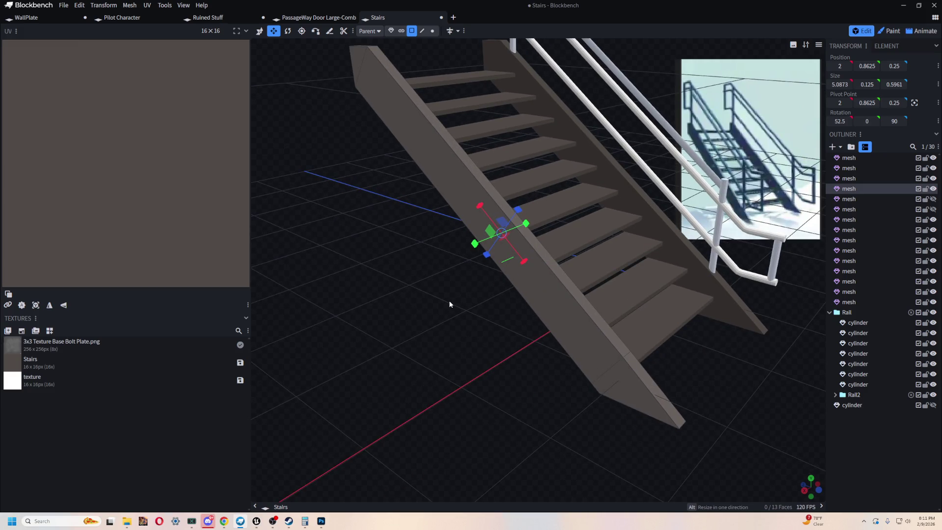
Save the stairs model with its Rail and Rail2 groups as Stairs.bbmodel
left_click(64, 5)
mouse_move(104, 29)
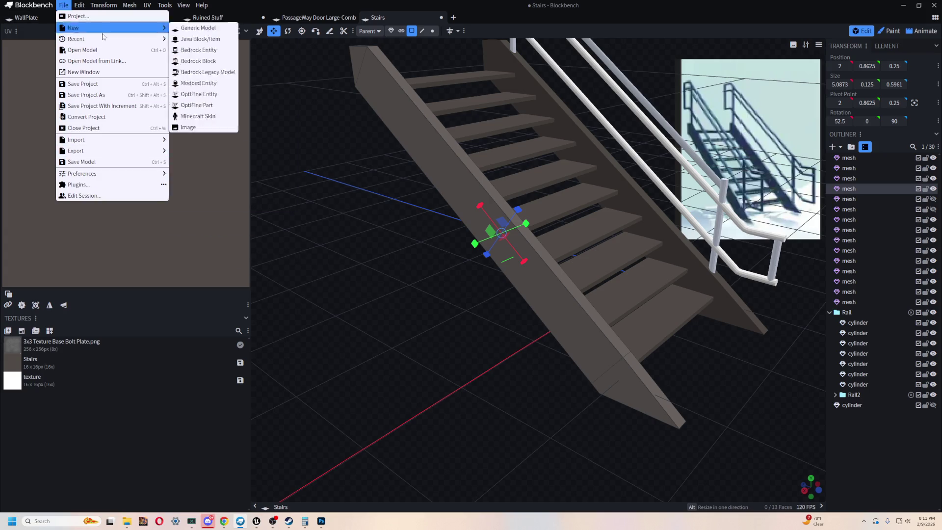
left_click(102, 85)
left_click_drag(415, 275, 406, 283)
key("v")
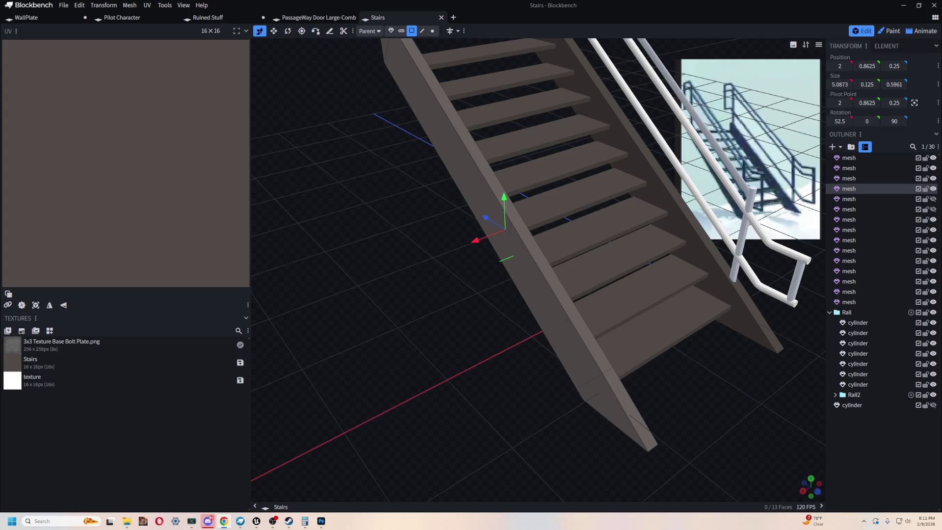
scroll(410, 351, "down", 5)
mouse_move(410, 351)
left_mouse_down()
mouse_move(471, 309)
mouse_move(650, 442)
mouse_move(541, 397)
mouse_move(705, 401)
mouse_move(626, 416)
mouse_move(499, 336)
mouse_move(575, 325)
mouse_move(694, 412)
left_mouse_up()
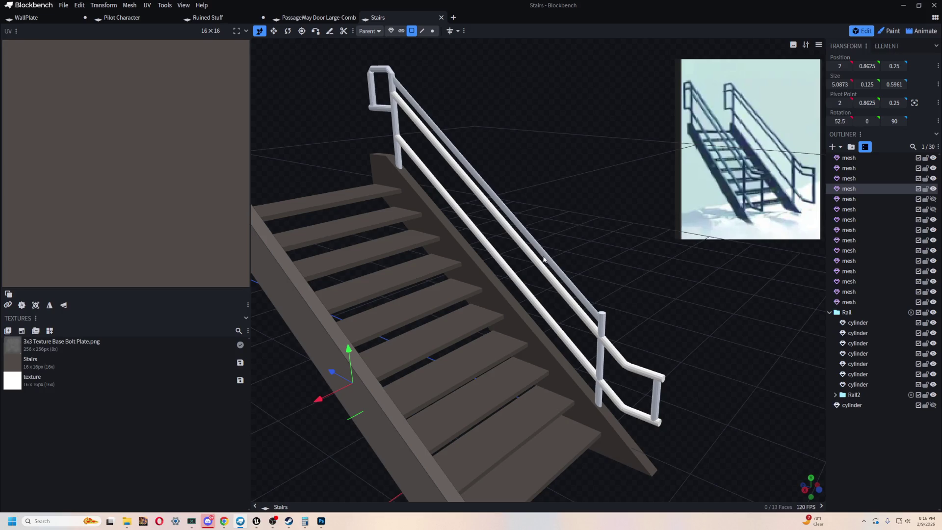
Switch from Blockbench to the Unreal Engine editor on the taskbar
left_click(256, 521)
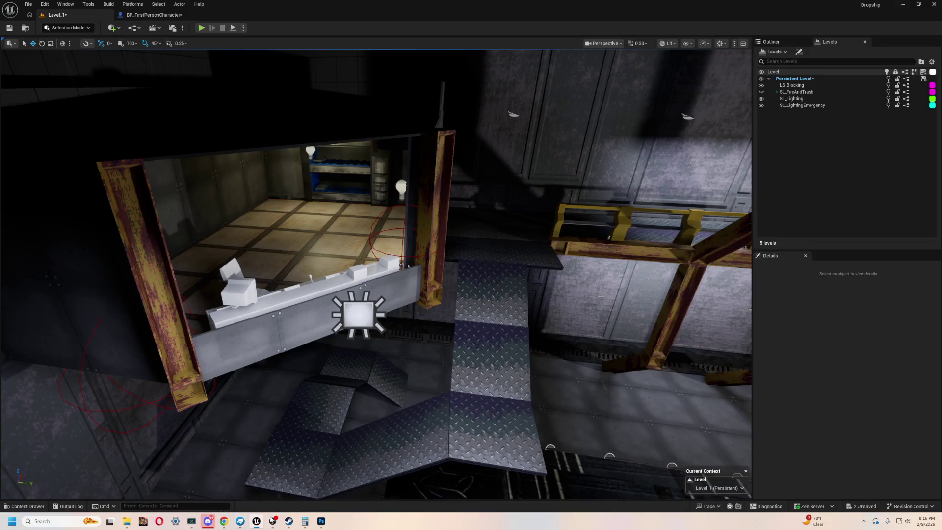
Fly the viewport around the Dropship hangar, then bring up the Content Drawer at FirstPerson/Blueprints
key("w")
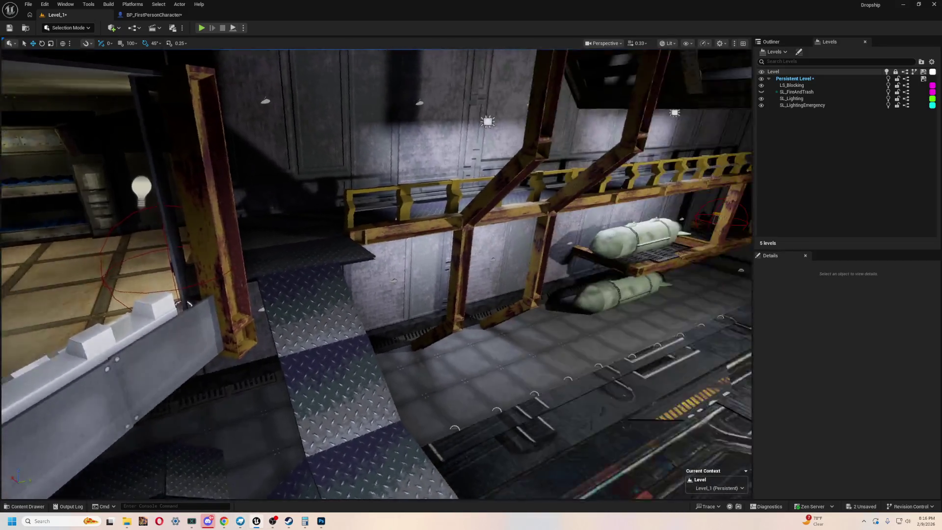
key("s")
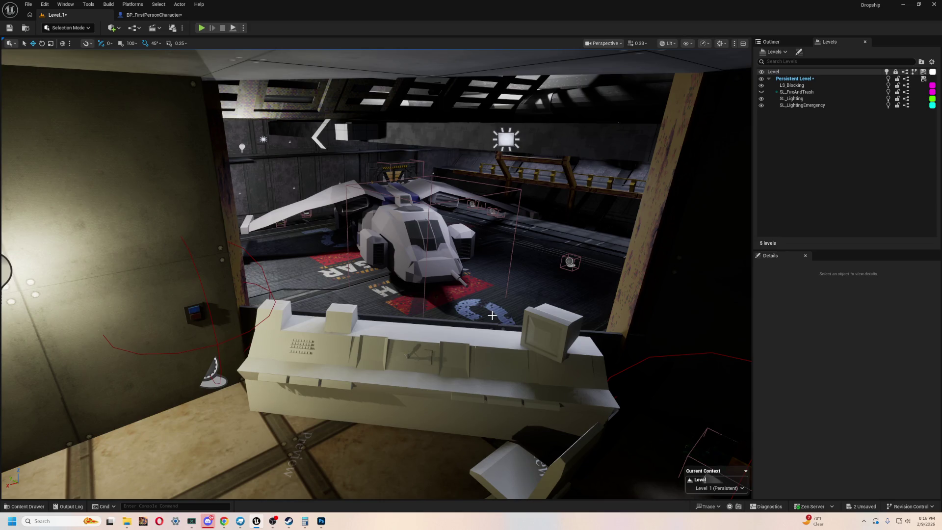
key("ctrl+space")
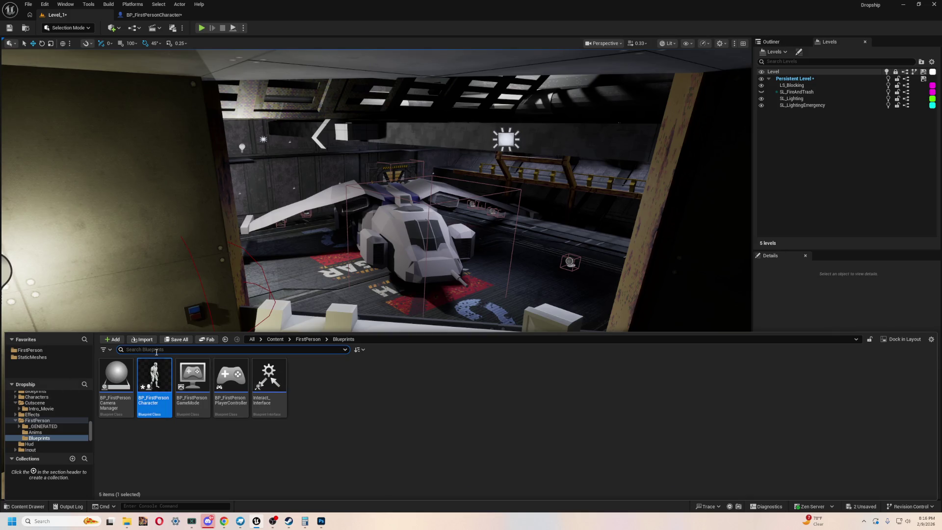
Browse the top-level Content folder and its Assets subfolder in the Content Browser
scroll(54, 415, "up", 5)
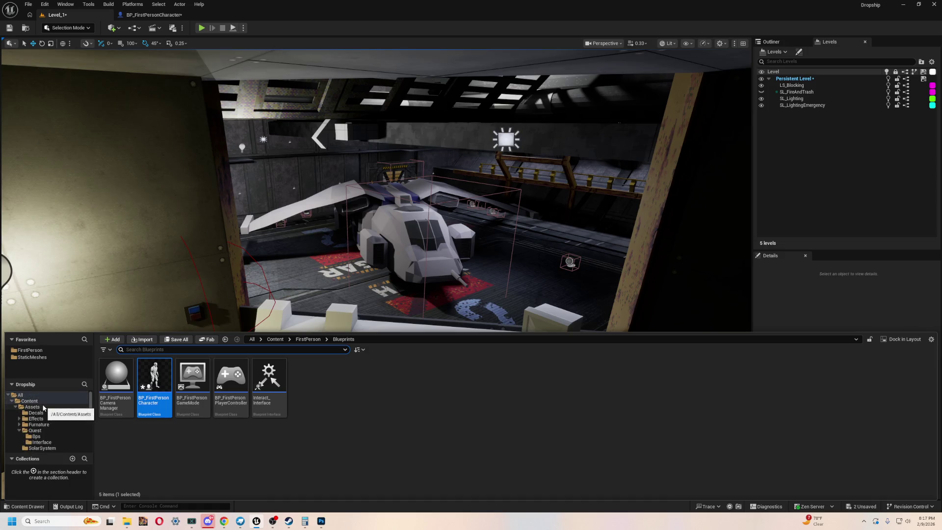
left_click(49, 401)
left_click(67, 394)
left_click(55, 400)
left_click(53, 406)
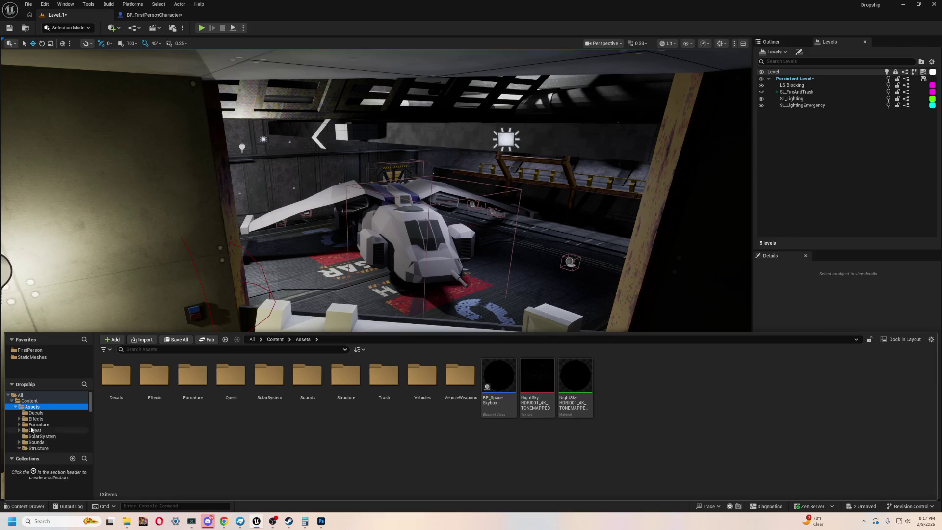
scroll(30, 426, "down", 3)
left_click(18, 413)
scroll(53, 430, "up", 3)
left_click(29, 401)
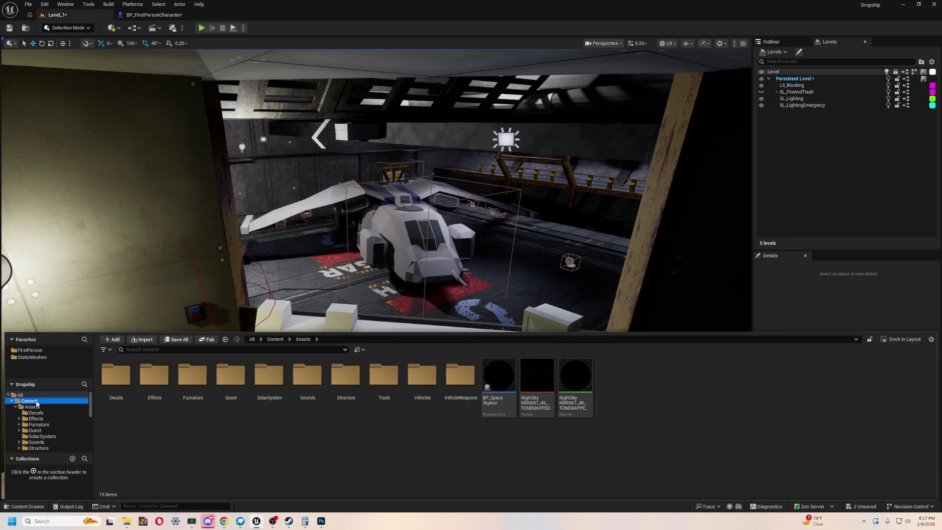
Go to Content > Cutscene > Intro_Movie and open Master_Intro in Sequencer
double_click(193, 375)
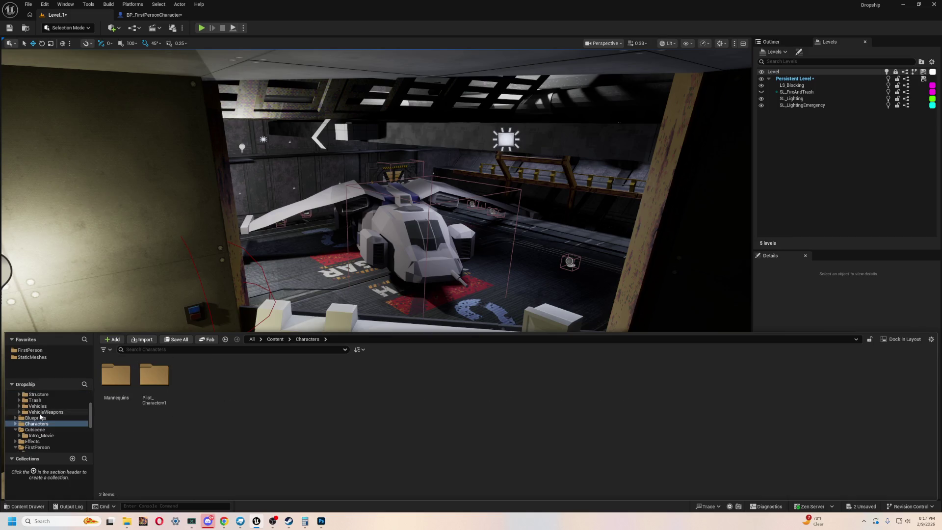
scroll(42, 421, "up", 3)
left_click(30, 401)
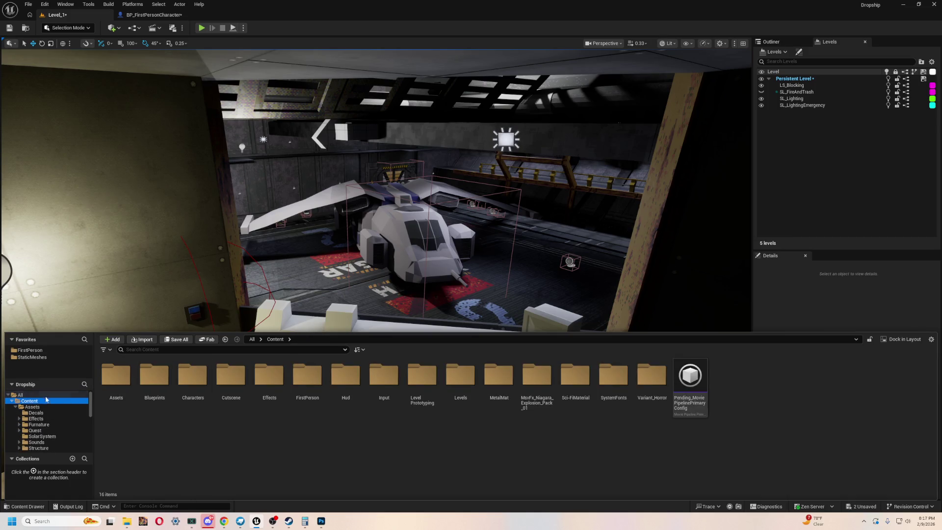
double_click(223, 375)
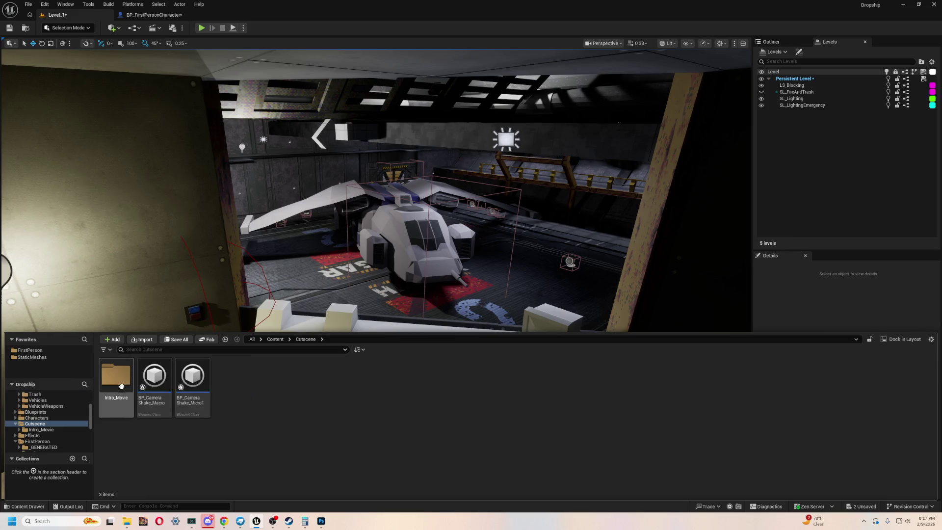
double_click(116, 375)
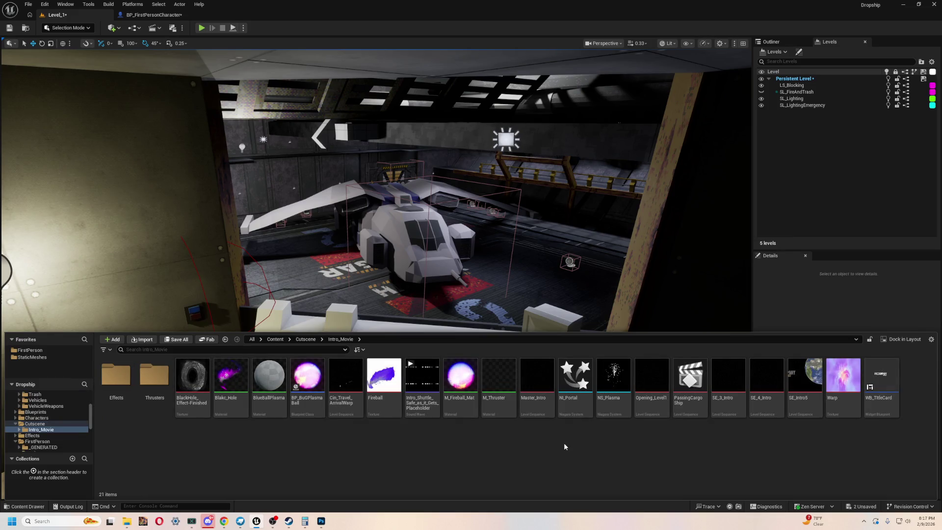
double_click(535, 375)
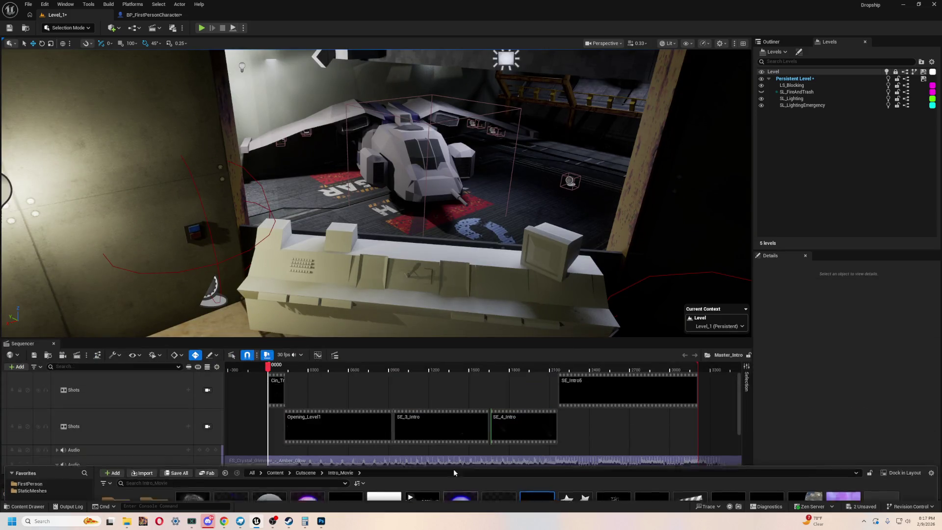
Pilot the viewport through the Shots track camera and play the intro sequence fullscreen
left_click(207, 390)
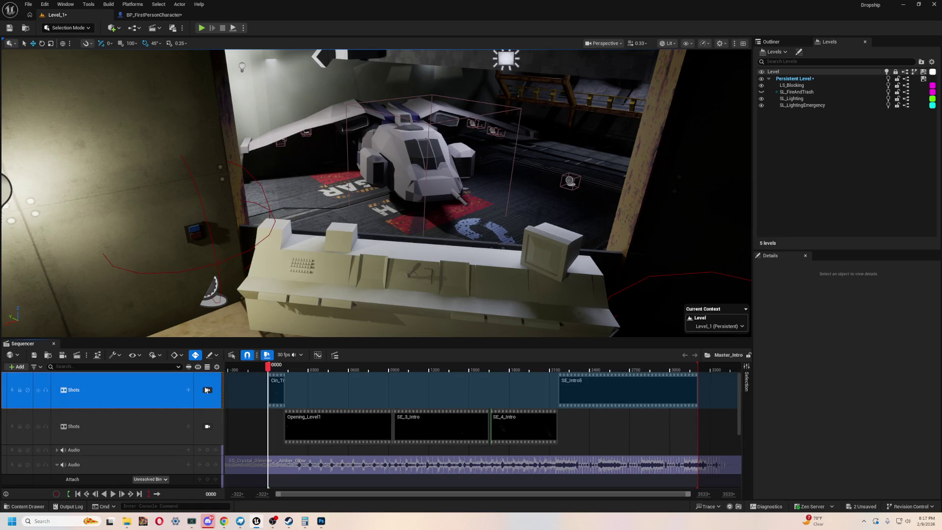
left_click(206, 391)
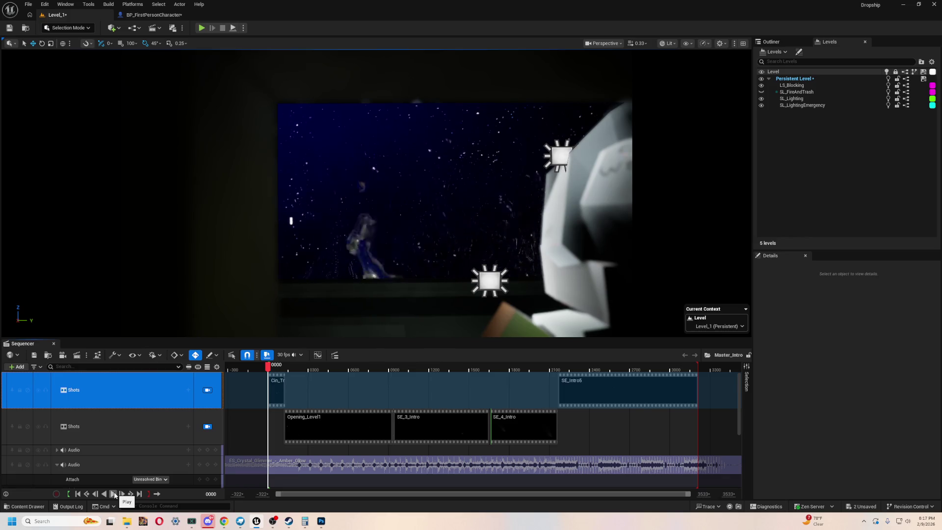
left_click(114, 494)
key("F11")
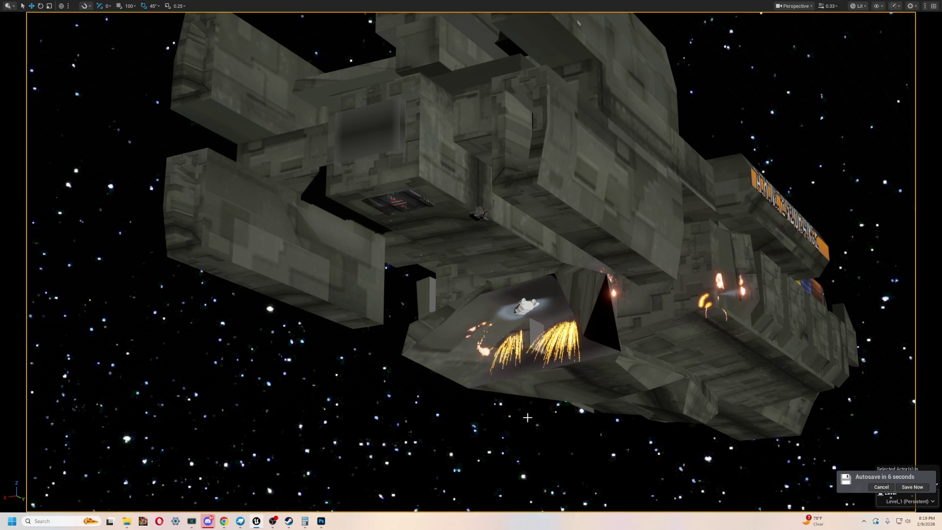
Dismiss the skybox context menu, exit fullscreen with F11, and close the Master_Intro sequence
right_click(526, 448)
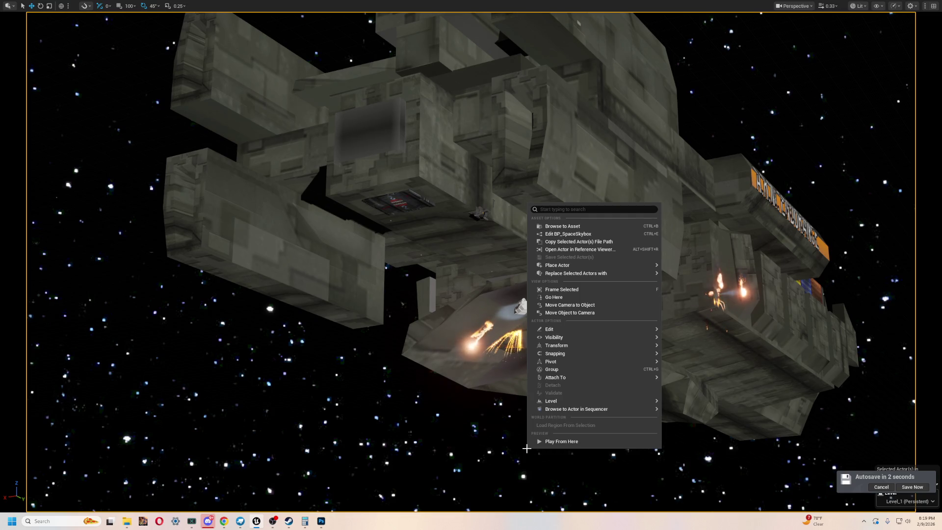
left_click(782, 86)
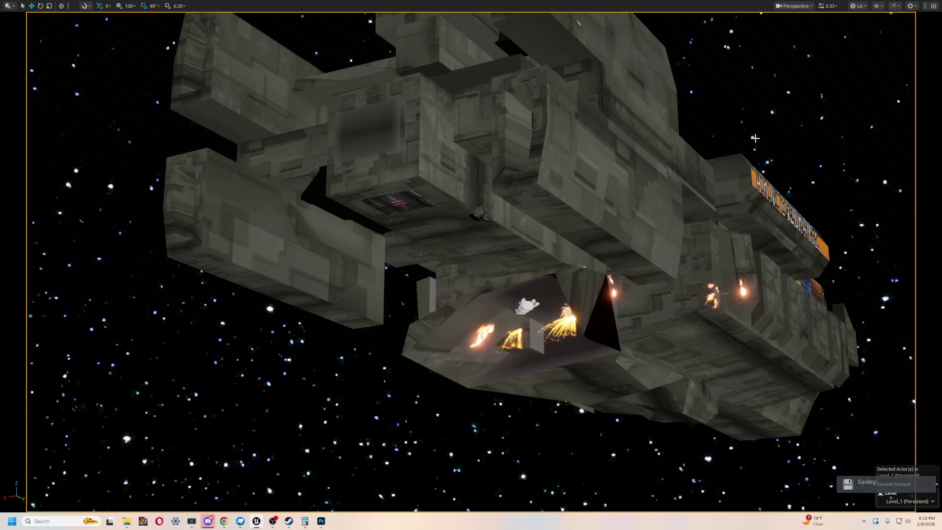
key("F11")
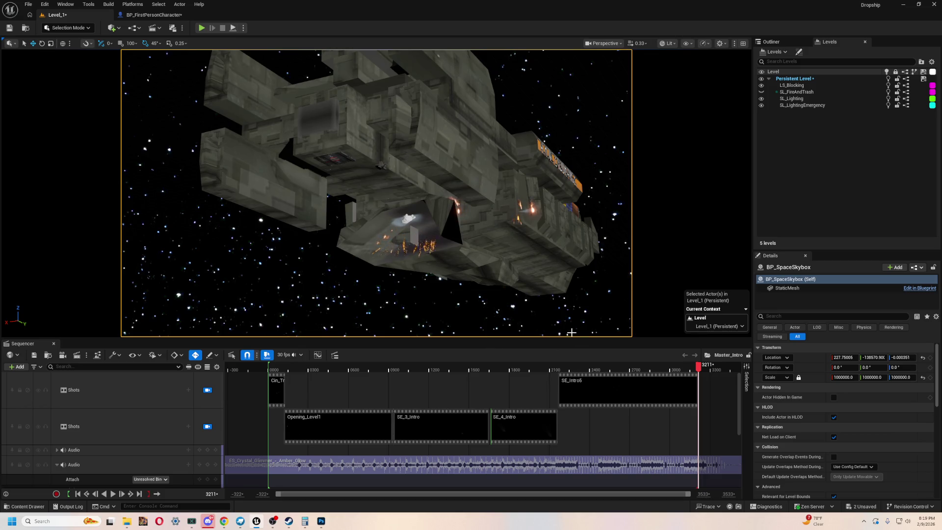
scroll(449, 476, "down", 3)
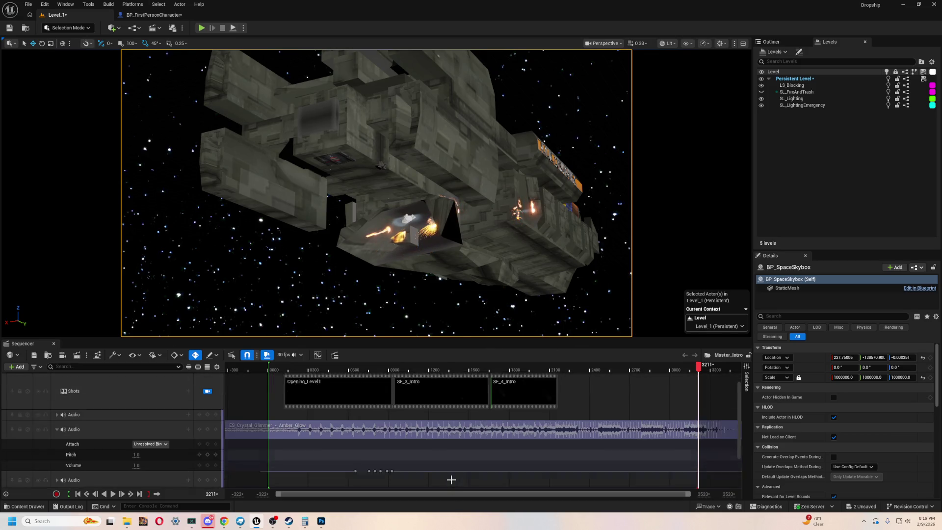
scroll(440, 470, "up", 3)
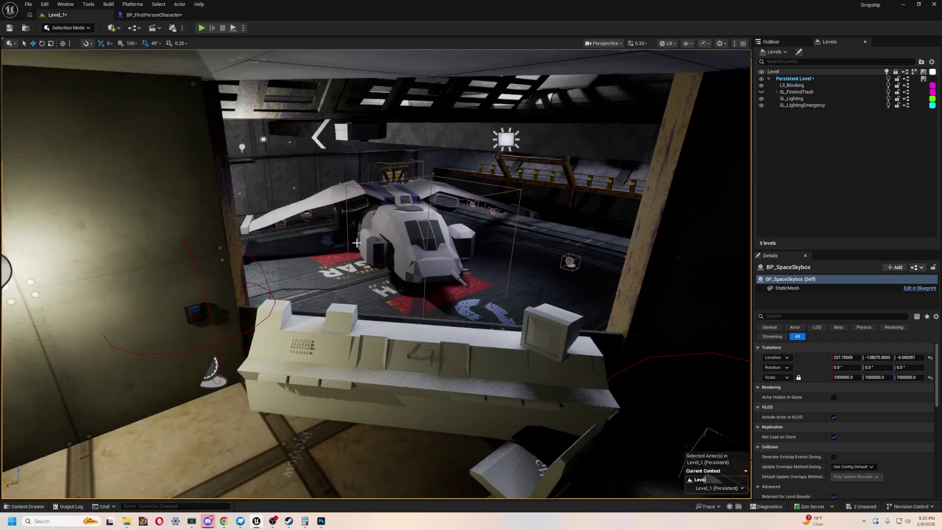
left_click(53, 345)
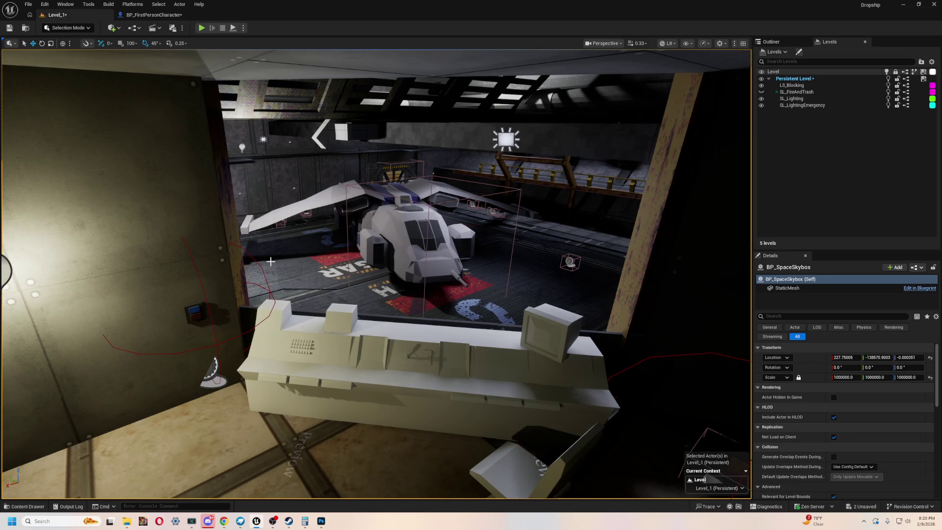
Fly the viewport around the hangar toward the diamond-plate ramp, then Alt+Tab to Blockbench
mouse_move(270, 261)
left_mouse_down()
mouse_move(294, 248)
mouse_move(303, 292)
left_mouse_up()
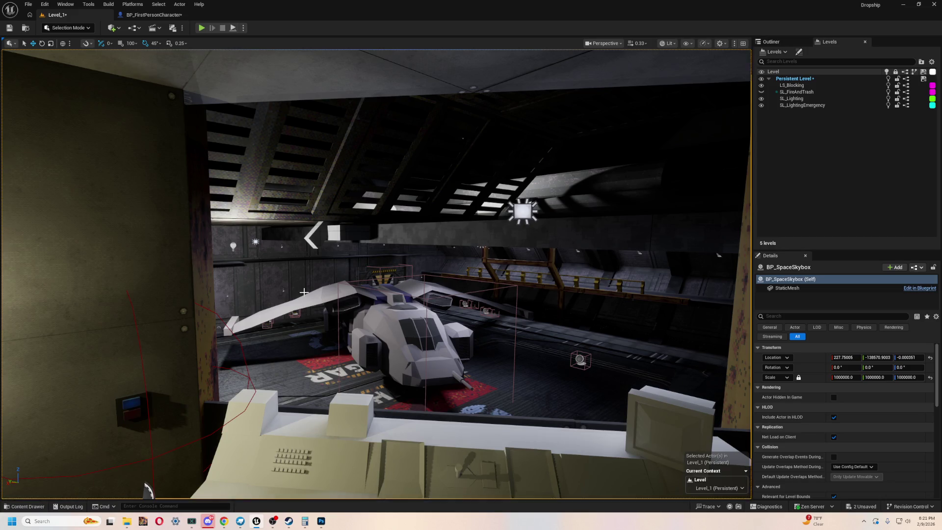
scroll(304, 292, "up", 5)
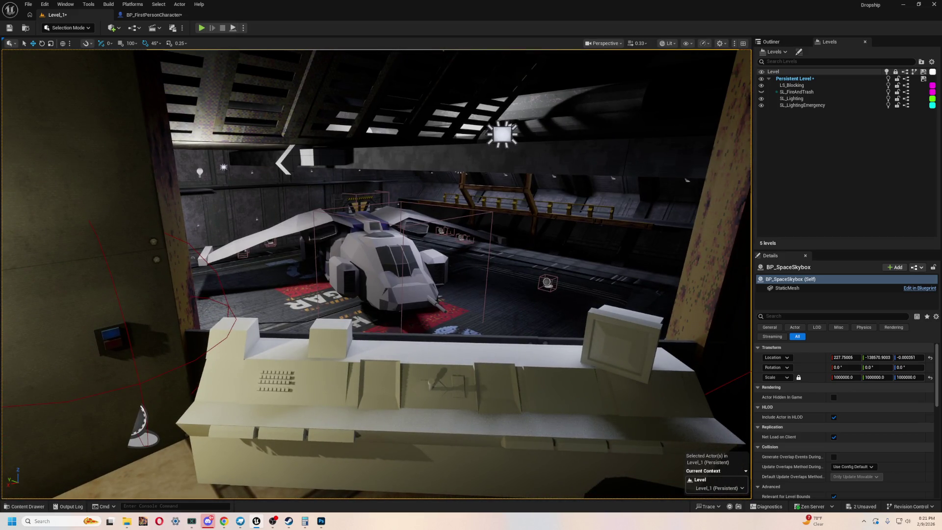
left_click(224, 521)
left_click_drag(378, 275, 344, 270)
mouse_move(414, 290)
left_mouse_down()
mouse_move(399, 288)
mouse_move(414, 291)
left_mouse_up()
key("alt+Tab")
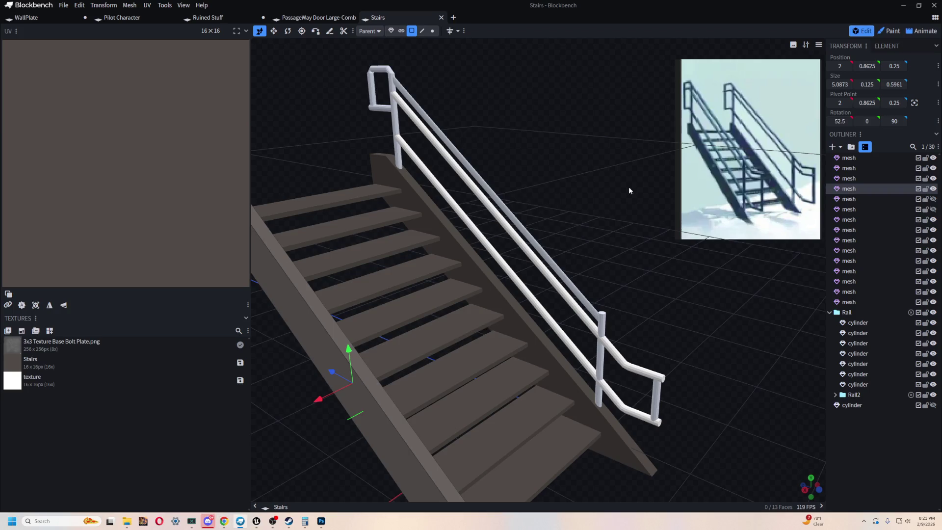
mouse_move(629, 189)
left_mouse_down()
mouse_move(594, 215)
mouse_move(436, 178)
mouse_move(561, 218)
mouse_move(620, 181)
mouse_move(475, 214)
mouse_move(504, 225)
mouse_move(411, 184)
mouse_move(647, 349)
mouse_move(609, 286)
mouse_move(472, 393)
left_mouse_up()
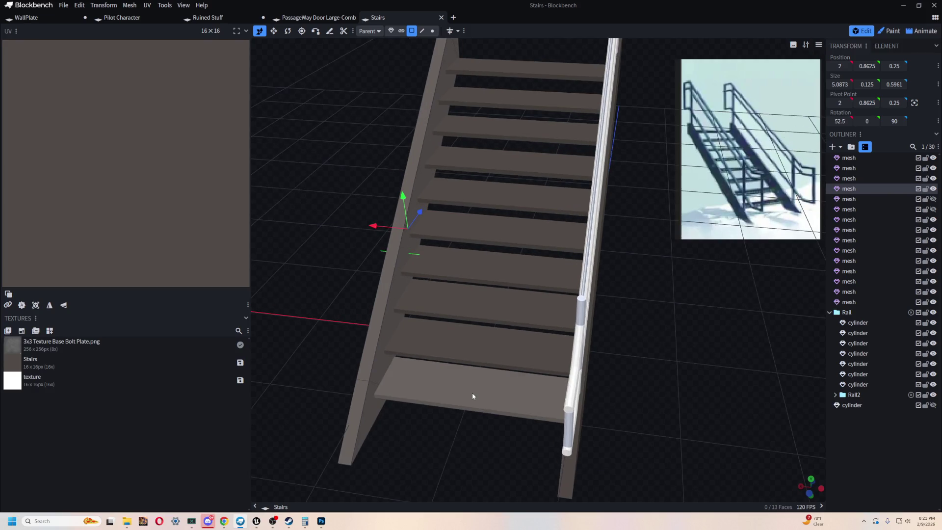
left_click(471, 392)
left_click_drag(453, 436, 0, 389)
mouse_move(29, 343)
left_mouse_down()
mouse_move(51, 126)
mouse_move(43, 121)
left_mouse_up()
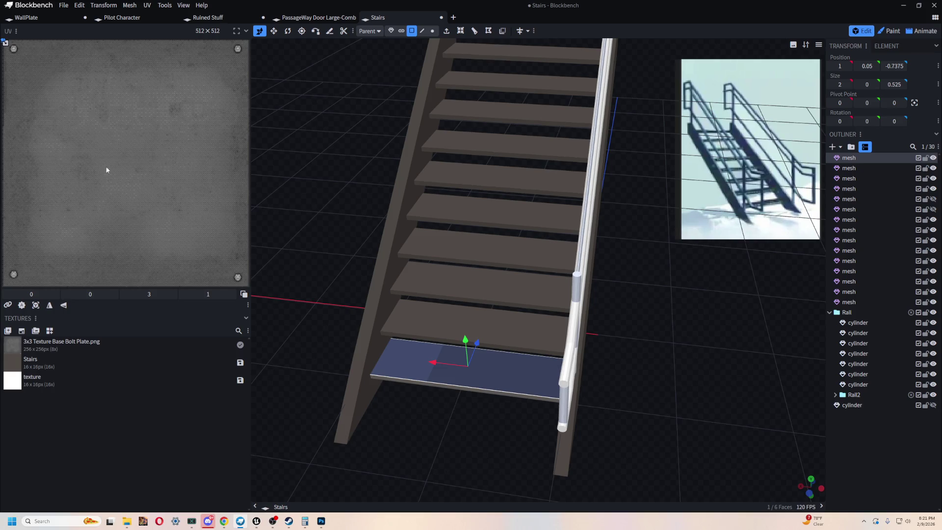
left_click_drag(287, 137, 295, 215)
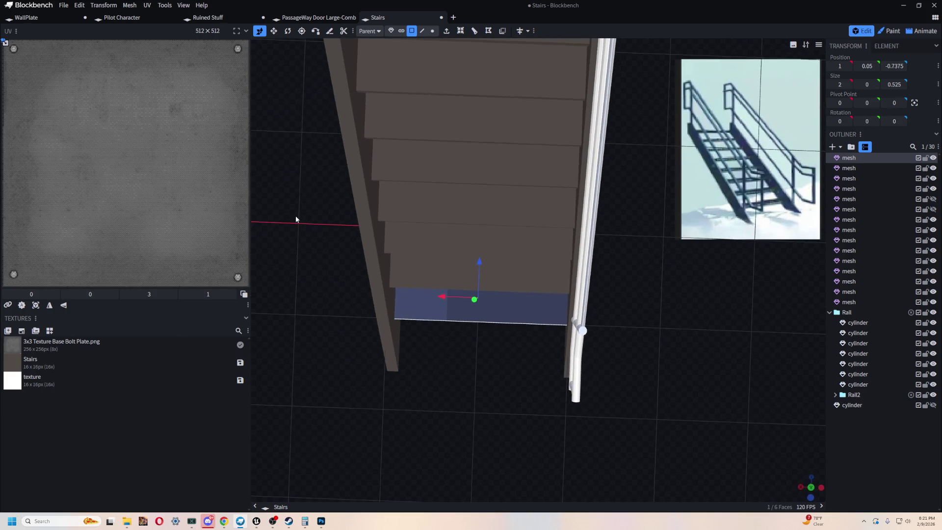
scroll(504, 399, "up", 3)
scroll(505, 403, "up", 1)
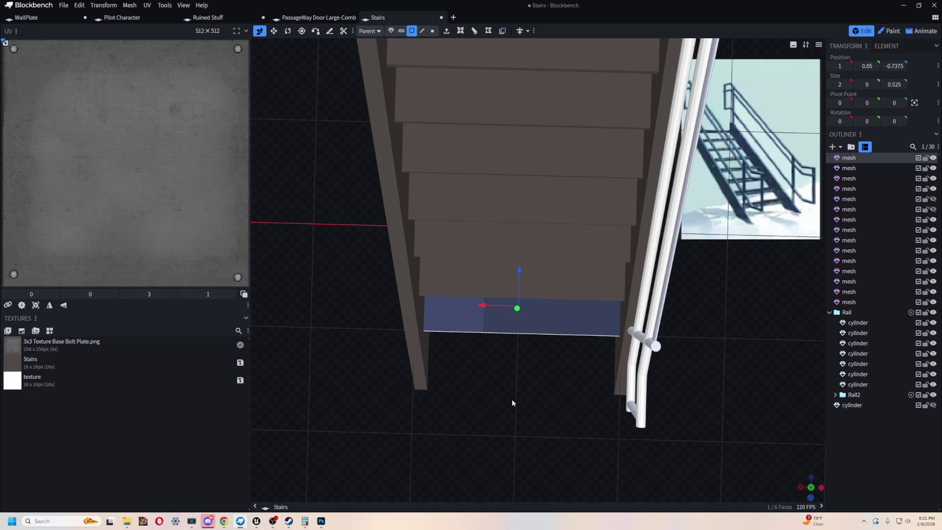
key("ctrl+z")
left_click(559, 280, "shift")
left_click(563, 238, "shift")
left_click(569, 219, "shift")
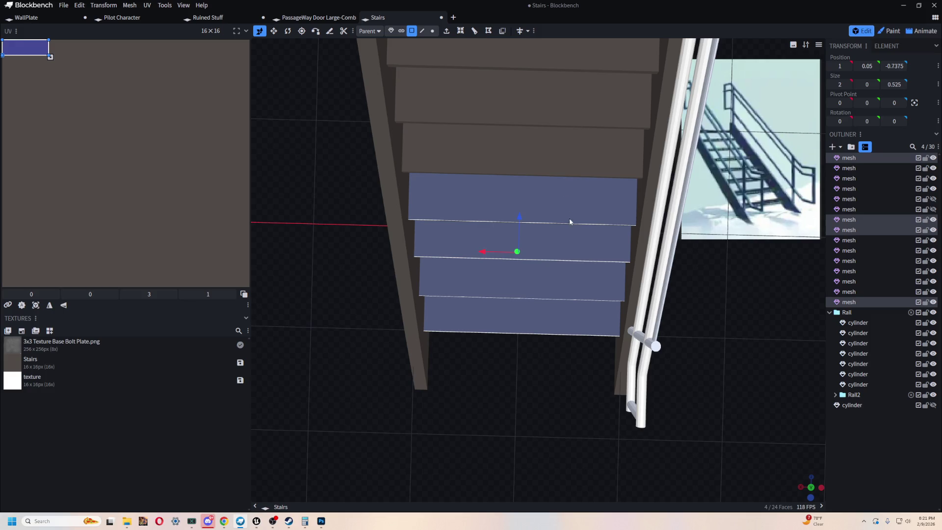
scroll(588, 270, "down", 2)
mouse_move(611, 304)
left_mouse_down()
mouse_move(654, 332)
mouse_move(647, 350)
mouse_move(642, 322)
mouse_move(640, 367)
mouse_move(623, 370)
mouse_move(634, 253)
left_mouse_up()
scroll(623, 370, "up", 2)
scroll(627, 330, "down", 3)
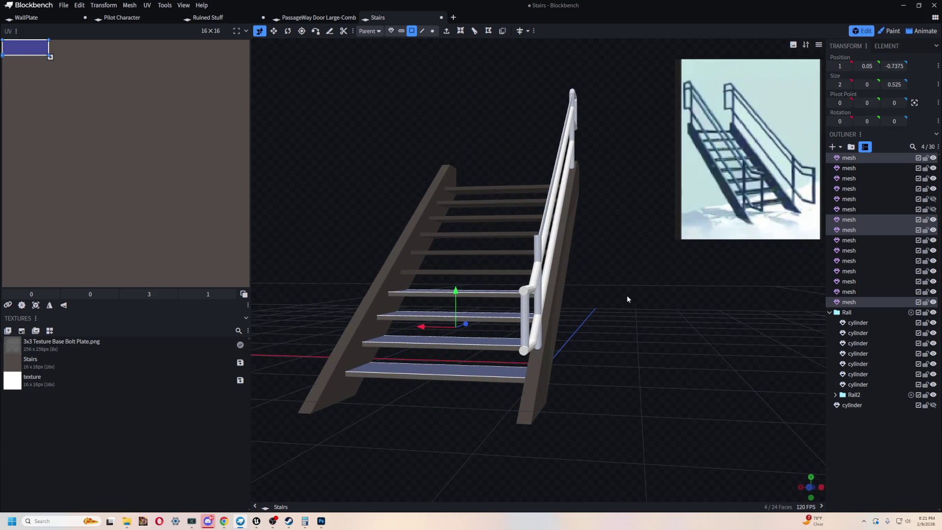
left_click_drag(312, 195, 315, 252)
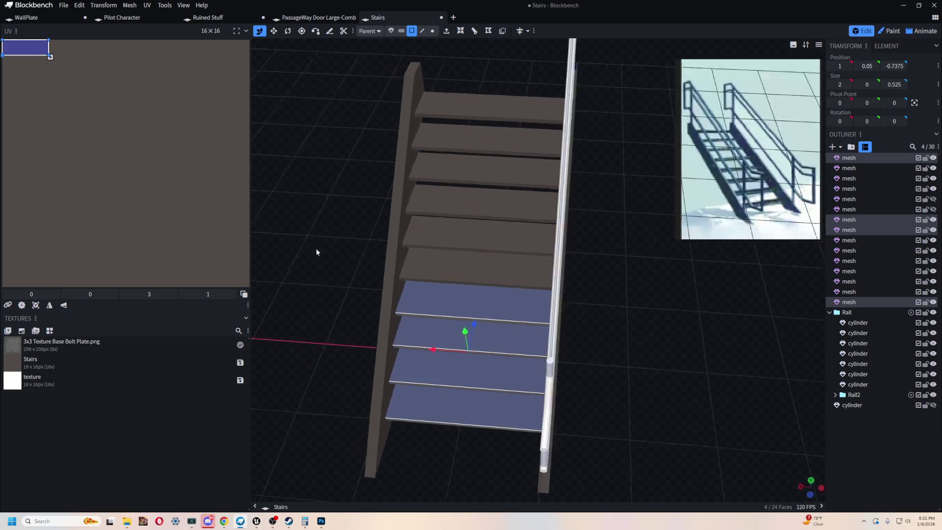
left_click_drag(418, 199, 406, 211)
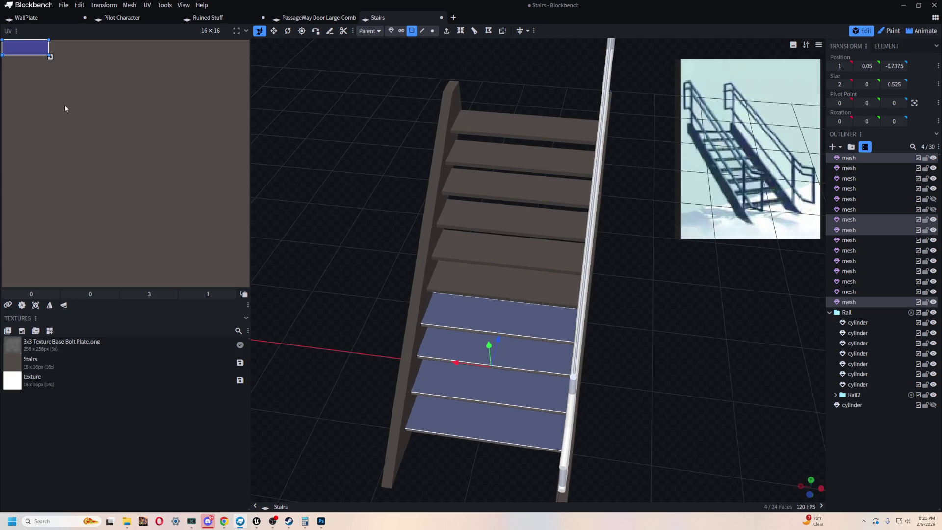
mouse_move(492, 410)
left_mouse_down()
mouse_move(643, 380)
mouse_move(626, 364)
mouse_move(705, 374)
mouse_move(326, 280)
mouse_move(378, 299)
mouse_move(310, 342)
mouse_move(288, 377)
mouse_move(593, 466)
mouse_move(521, 431)
mouse_move(519, 411)
mouse_move(517, 424)
left_mouse_up()
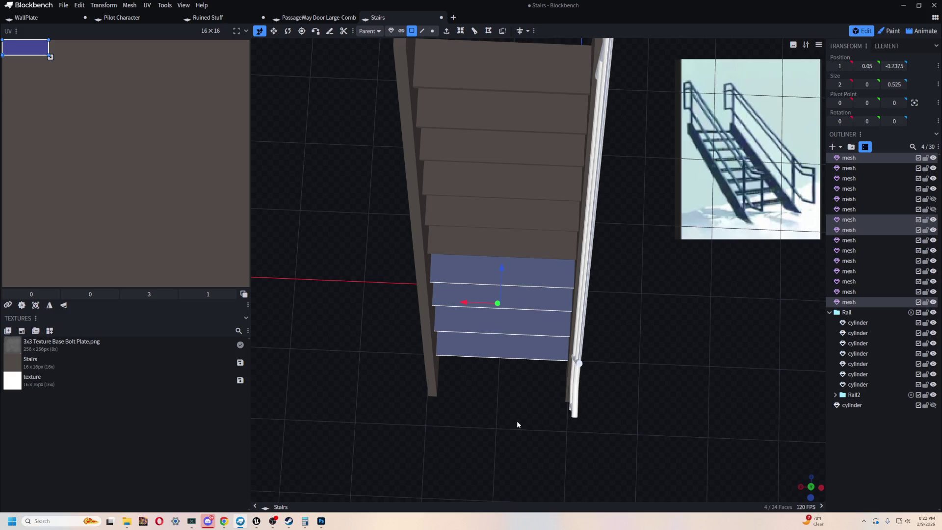
mouse_move(517, 424)
left_mouse_down()
mouse_move(678, 363)
mouse_move(694, 293)
mouse_move(608, 331)
left_mouse_up()
left_click(554, 301)
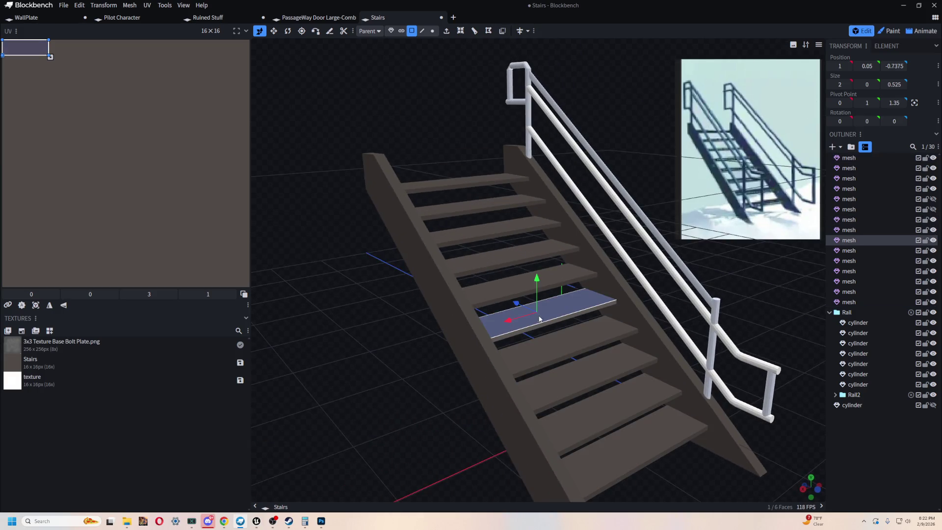
left_click(535, 284)
mouse_move(697, 295)
left_mouse_down()
mouse_move(724, 291)
mouse_move(691, 292)
left_mouse_up()
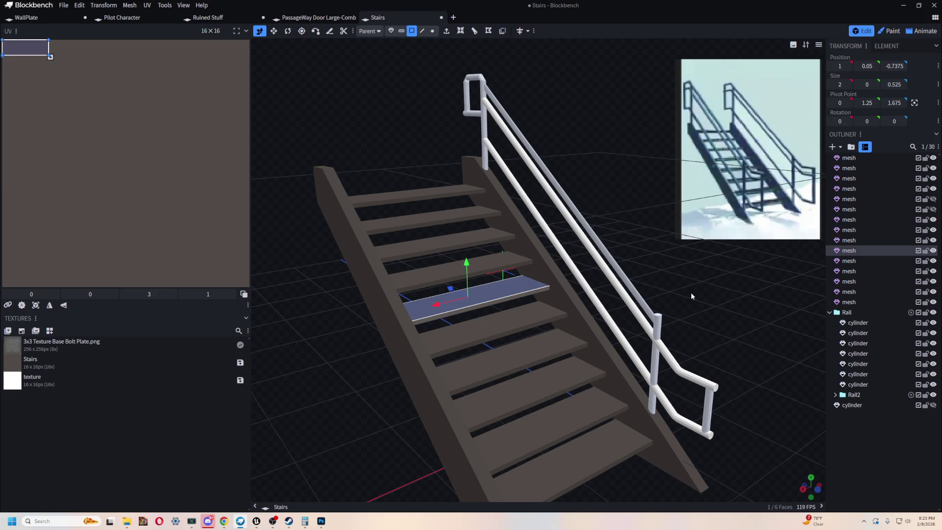
mouse_move(681, 277)
left_mouse_down()
mouse_move(641, 208)
mouse_move(696, 206)
mouse_move(584, 207)
mouse_move(617, 205)
left_mouse_up()
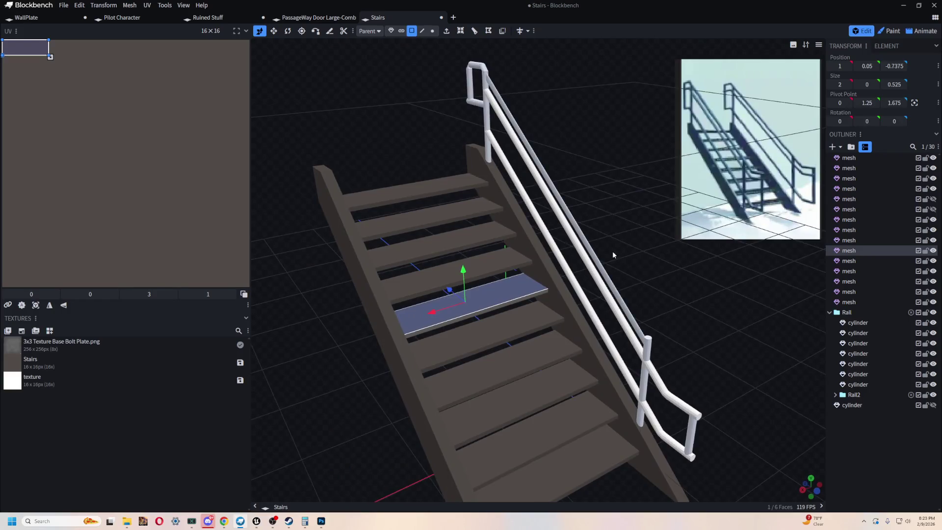
left_click_drag(613, 251, 597, 259)
left_click(598, 259)
Switch to object selection mode and pick a single rail post and a stair stringer
left_click(592, 264, "shift")
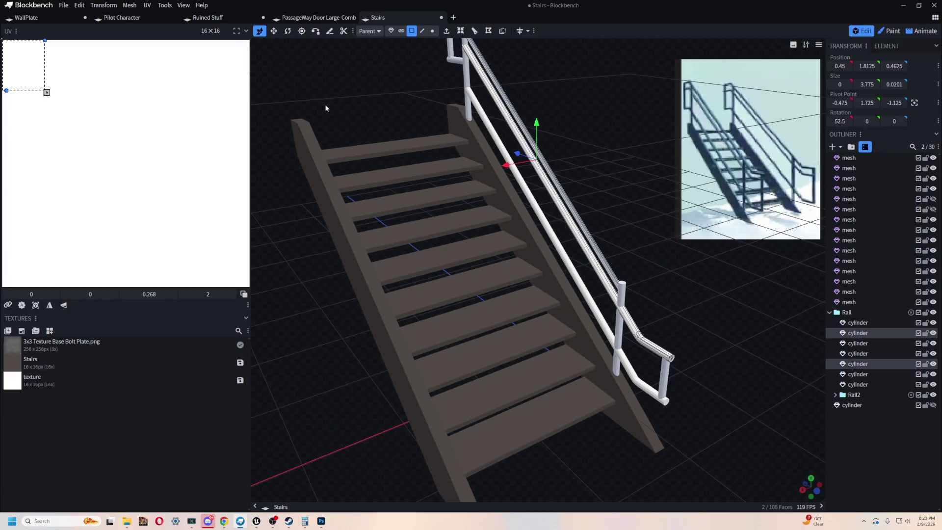
left_click(391, 31)
left_click_drag(559, 133, 584, 172)
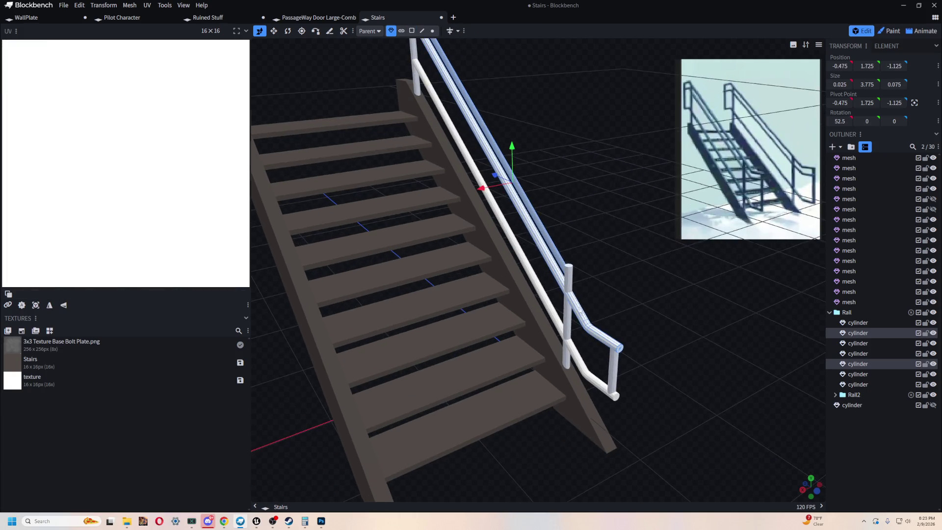
left_click(570, 294)
mouse_move(587, 266)
left_mouse_down()
mouse_move(519, 222)
mouse_move(490, 234)
mouse_move(595, 260)
mouse_move(544, 155)
mouse_move(564, 176)
mouse_move(551, 147)
mouse_move(464, 192)
mouse_move(554, 224)
mouse_move(607, 182)
left_mouse_up()
left_click(454, 269)
mouse_move(454, 269)
left_mouse_down()
mouse_move(331, 341)
mouse_move(436, 317)
mouse_move(357, 340)
mouse_move(330, 329)
mouse_move(372, 332)
mouse_move(633, 224)
mouse_move(532, 185)
left_mouse_up()
Select the upper rail cylinder, then the whole Rail handrail group in the outliner
scroll(525, 211, "up", 3)
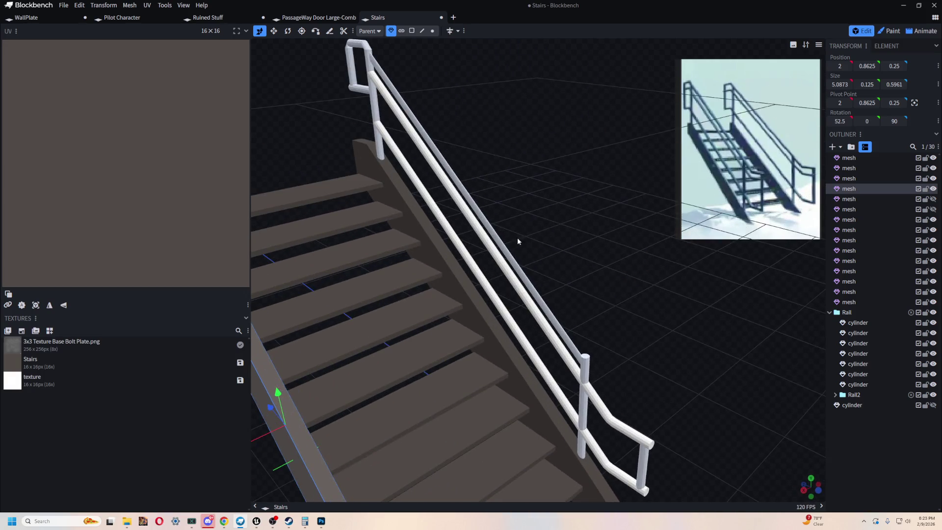
left_click(576, 231)
scroll(575, 227, "down", 3)
scroll(575, 228, "up", 3)
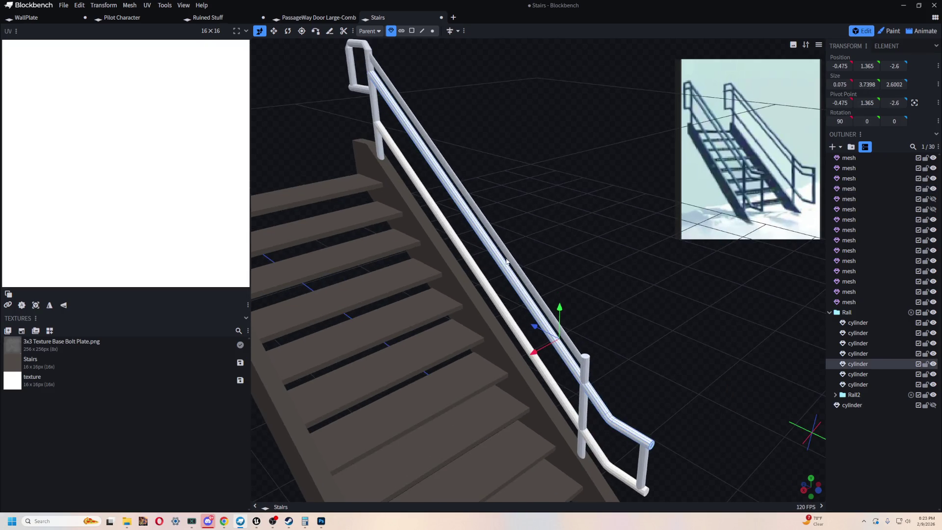
left_click(510, 270)
double_click(510, 271)
mouse_move(518, 265)
left_mouse_down()
mouse_move(569, 241)
mouse_move(429, 231)
mouse_move(427, 262)
mouse_move(554, 393)
mouse_move(650, 391)
mouse_move(563, 221)
left_mouse_up()
left_click(846, 312)
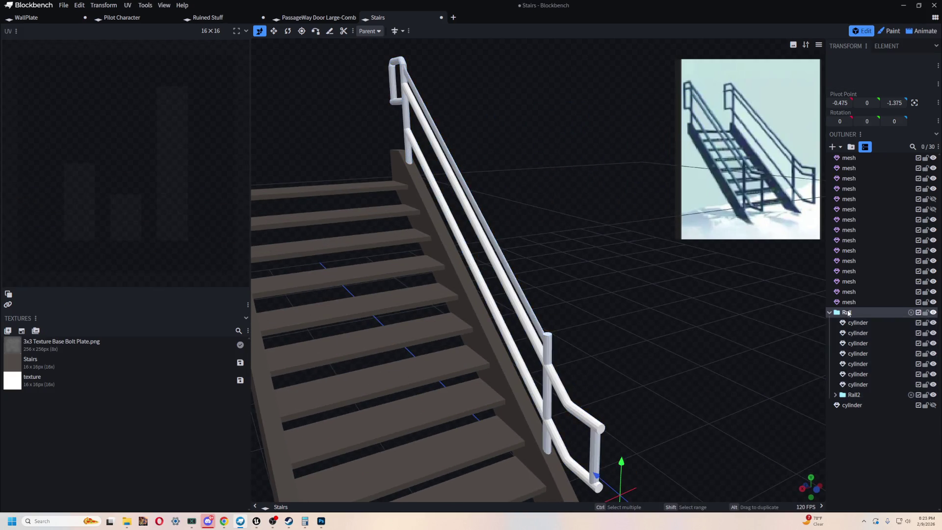
Delete the old Rail2 group together with its seven cylinders
left_click(844, 395)
left_click(835, 395)
scroll(696, 367, "down", 3)
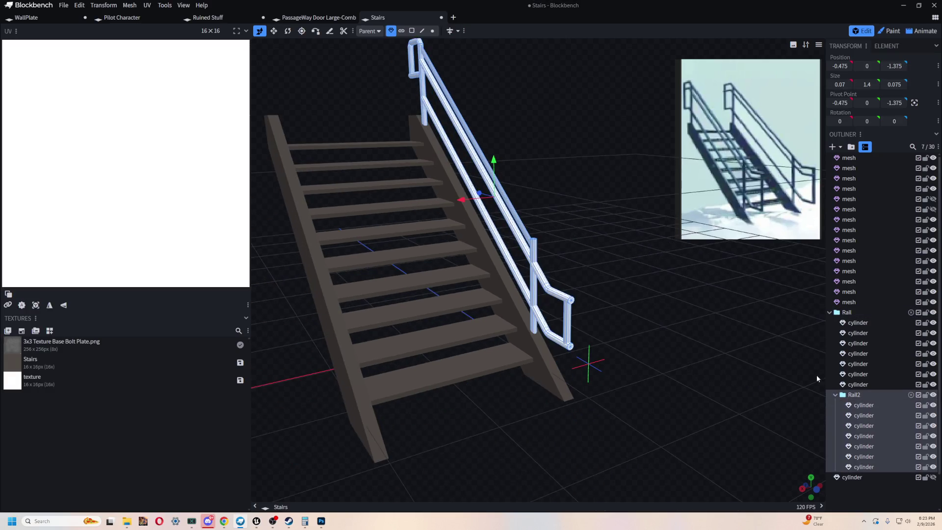
left_click(858, 400)
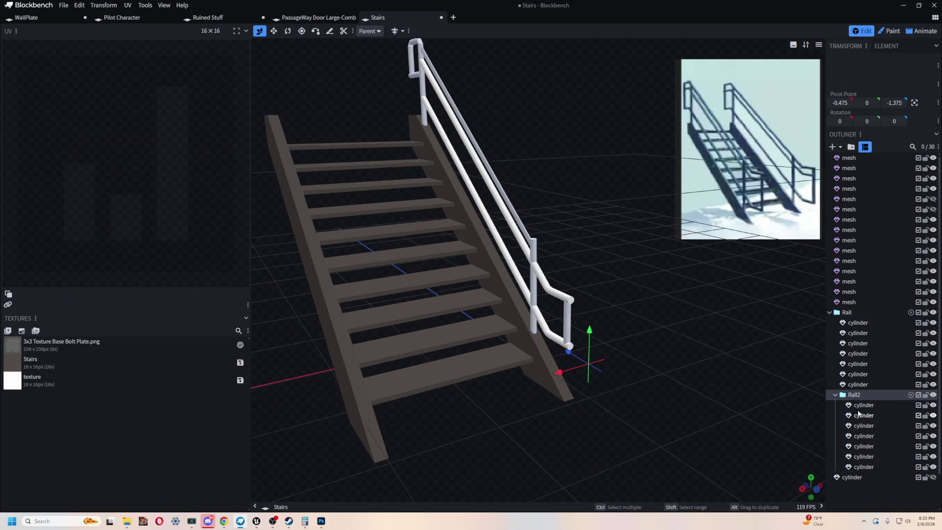
left_click(873, 467)
left_click(860, 405, "shift")
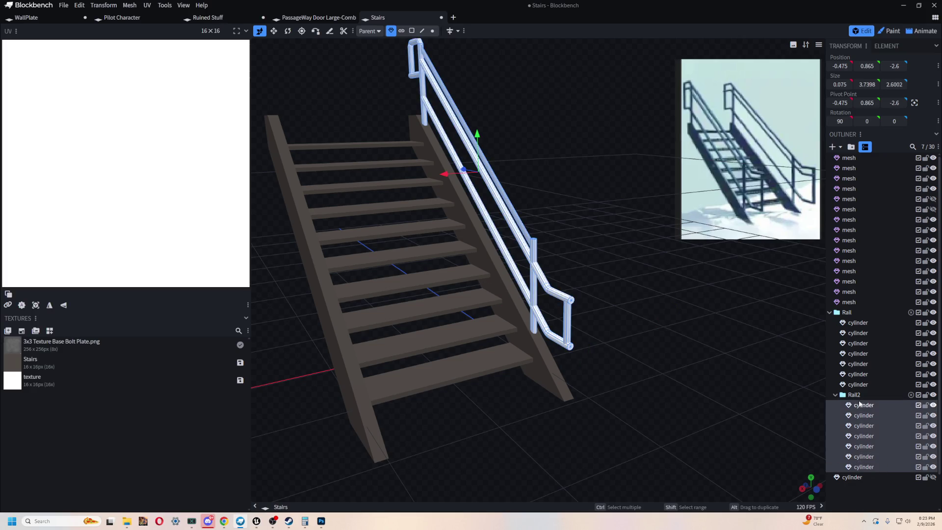
key("Delete")
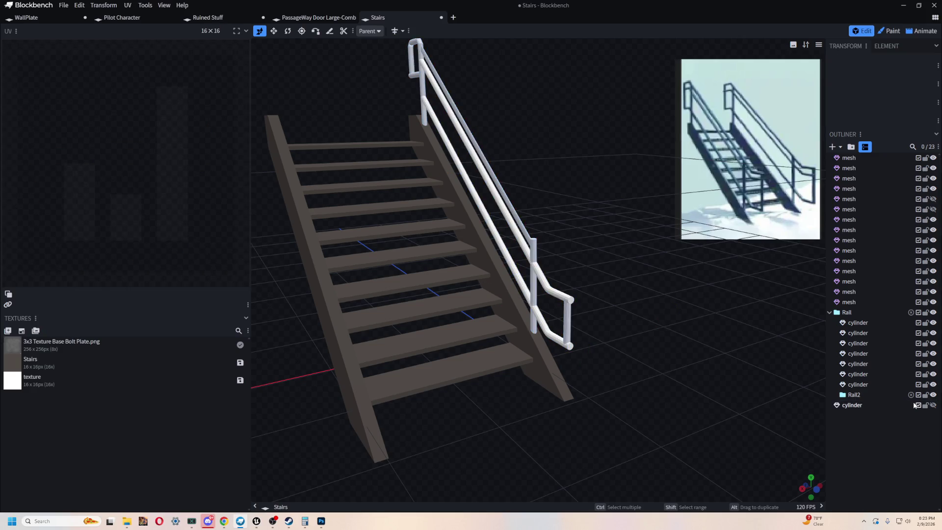
Check the loose cylinder below the groups by toggling its visibility, leaving it hidden
left_click_drag(584, 295, 633, 300)
left_click(859, 322)
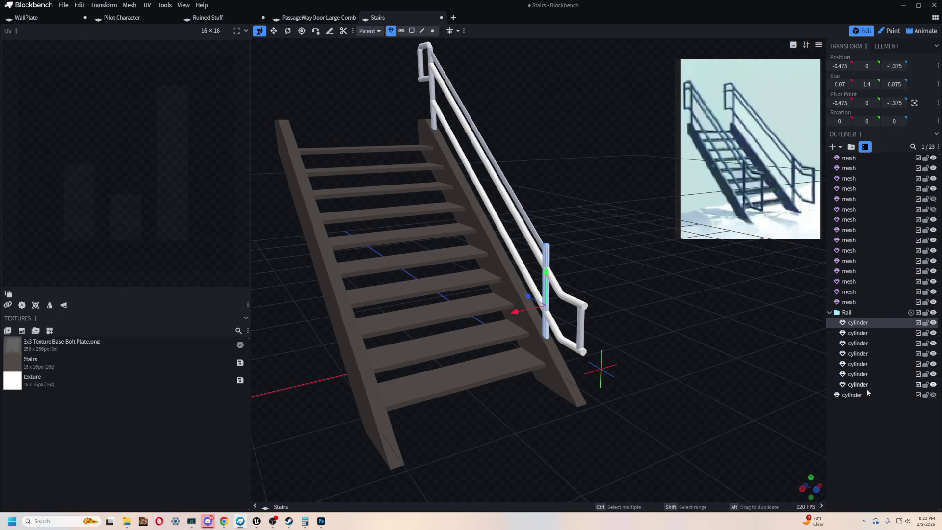
left_click(863, 395)
left_click(934, 396)
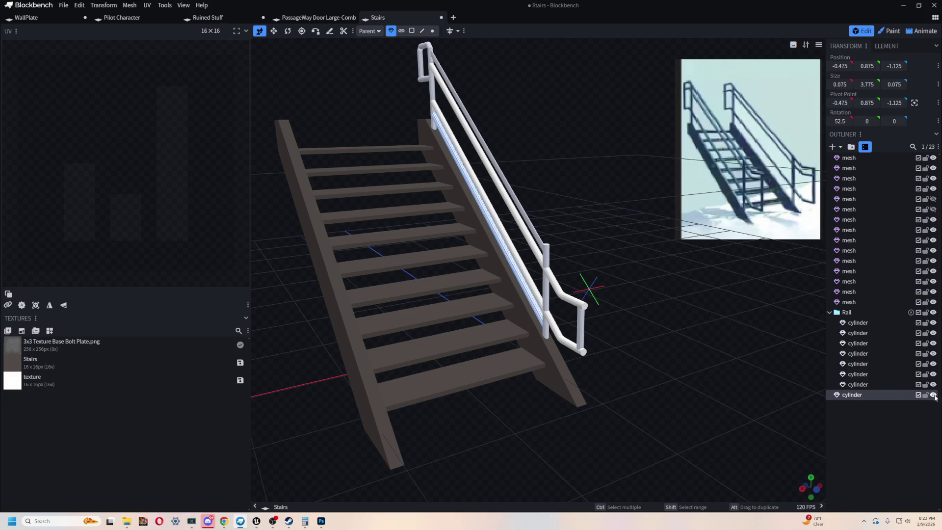
left_click(934, 395)
left_click(934, 395)
left_click(934, 395)
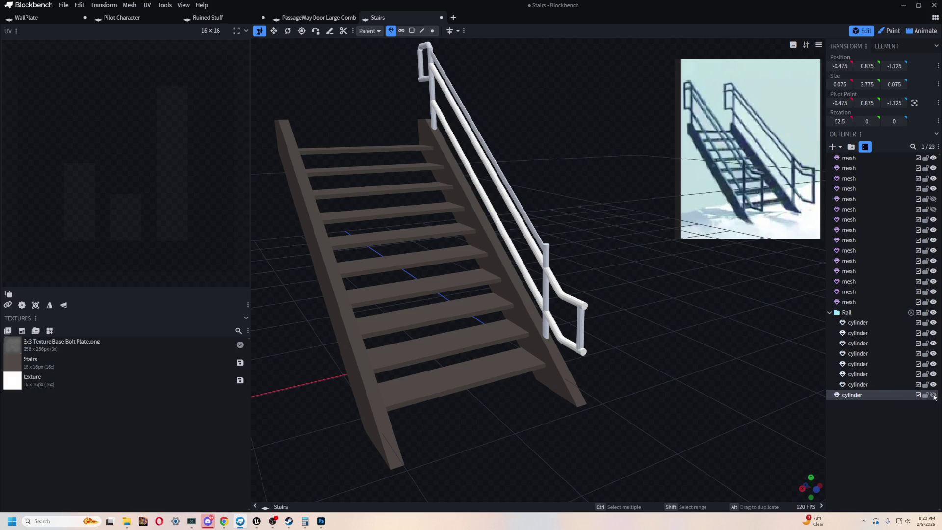
mouse_move(643, 346)
left_mouse_down()
mouse_move(703, 313)
mouse_move(748, 357)
left_mouse_up()
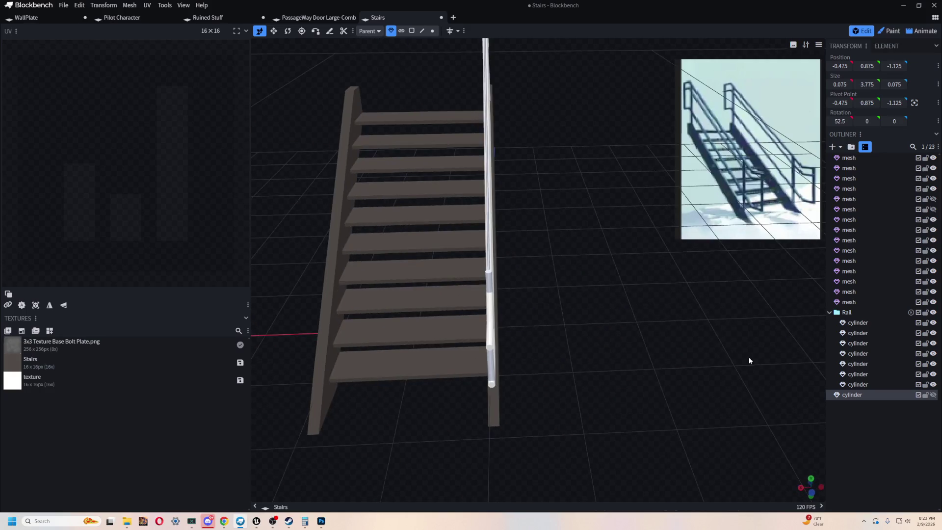
mouse_move(810, 402)
left_mouse_down()
mouse_move(602, 340)
mouse_move(662, 353)
left_mouse_up()
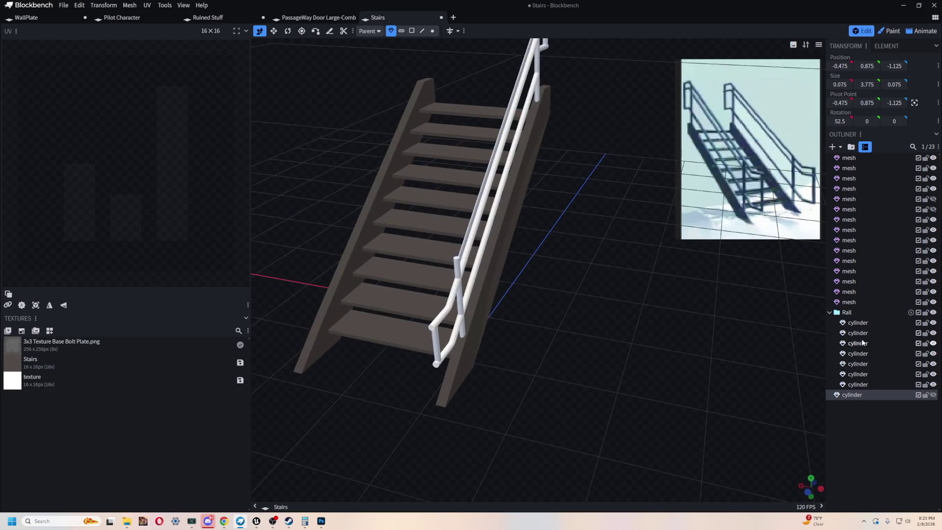
Duplicate the Rail group as a new Rail2 and drag it toward the stairs' left side
left_click(848, 313)
key("ctrl+d")
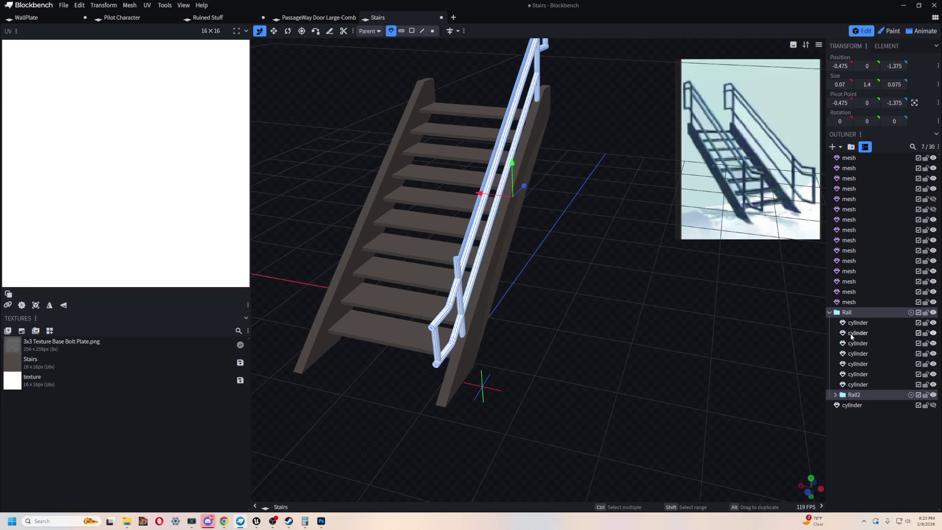
mouse_move(695, 360)
left_mouse_down()
mouse_move(684, 384)
mouse_move(638, 316)
left_mouse_up()
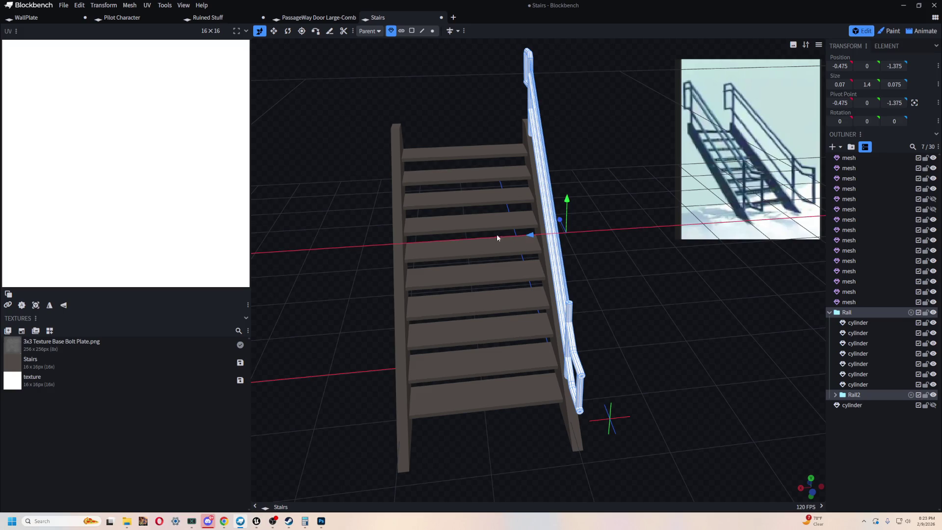
left_click_drag(496, 234, 358, 255)
key("ctrl+z")
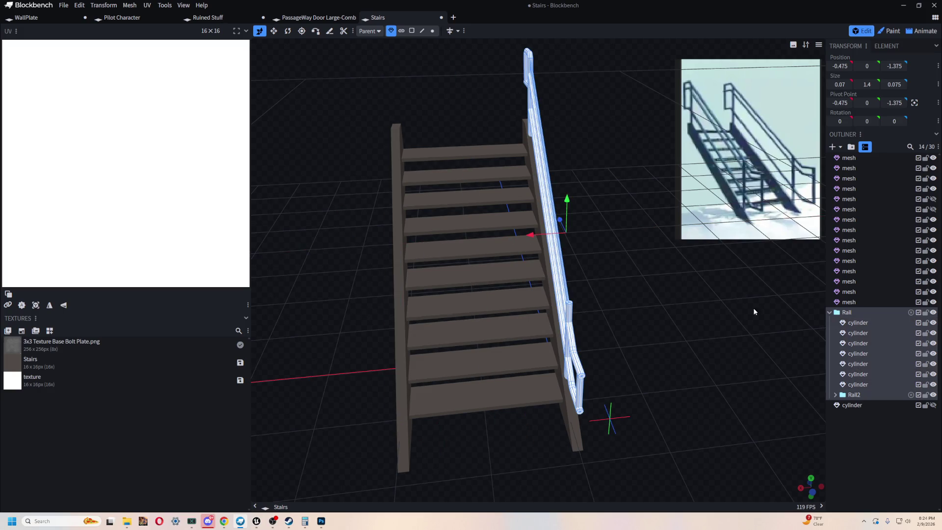
left_click(835, 395)
left_click(853, 395)
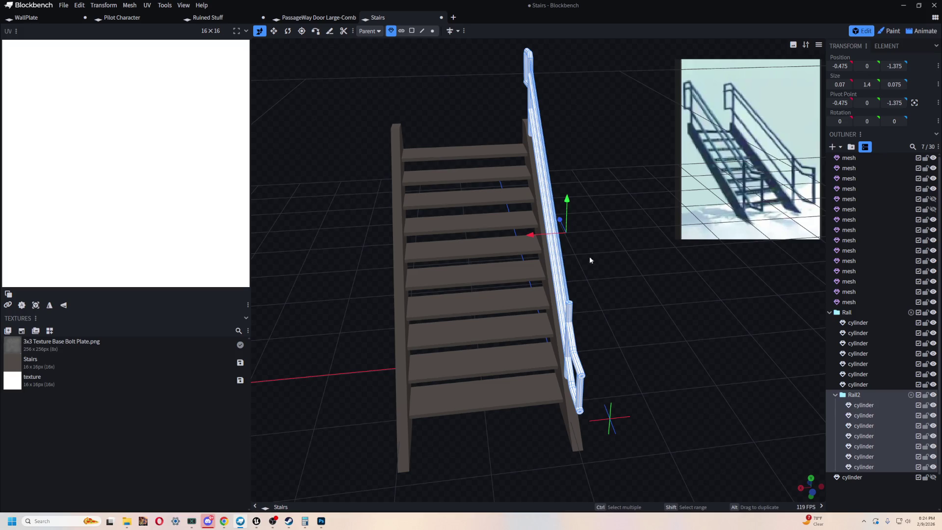
left_click_drag(534, 237, 410, 244)
Select the first Rail2 cylinder and view the relocated handrail from several angles
mouse_move(712, 323)
left_mouse_down()
mouse_move(701, 281)
mouse_move(314, 176)
mouse_move(442, 147)
mouse_move(490, 162)
mouse_move(385, 190)
mouse_move(307, 173)
left_mouse_up()
mouse_move(552, 214)
left_mouse_down()
mouse_move(595, 296)
mouse_move(654, 354)
mouse_move(625, 334)
left_mouse_up()
scroll(617, 340, "up", 3)
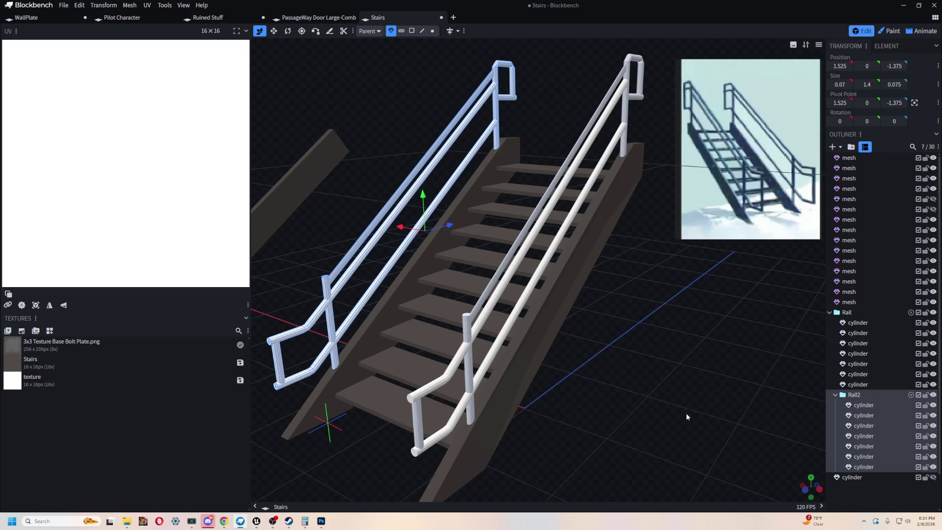
key("Escape")
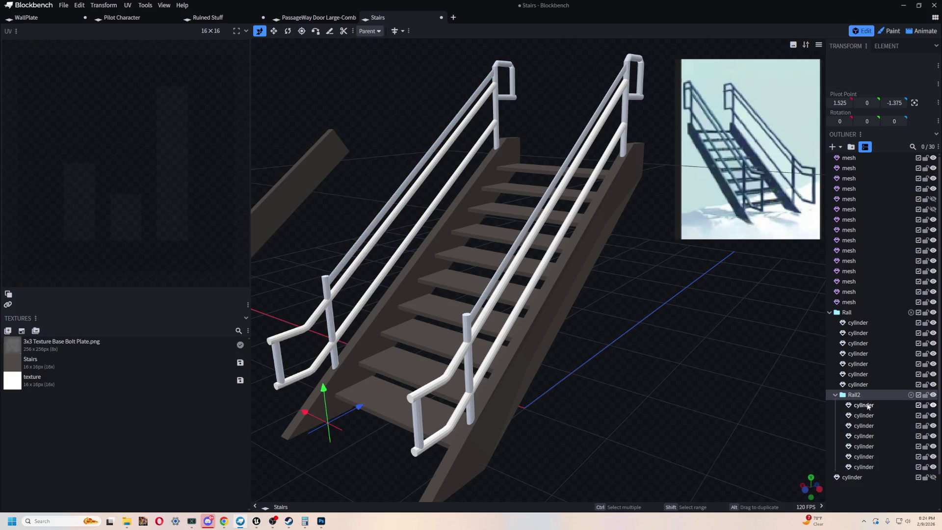
left_click(863, 405)
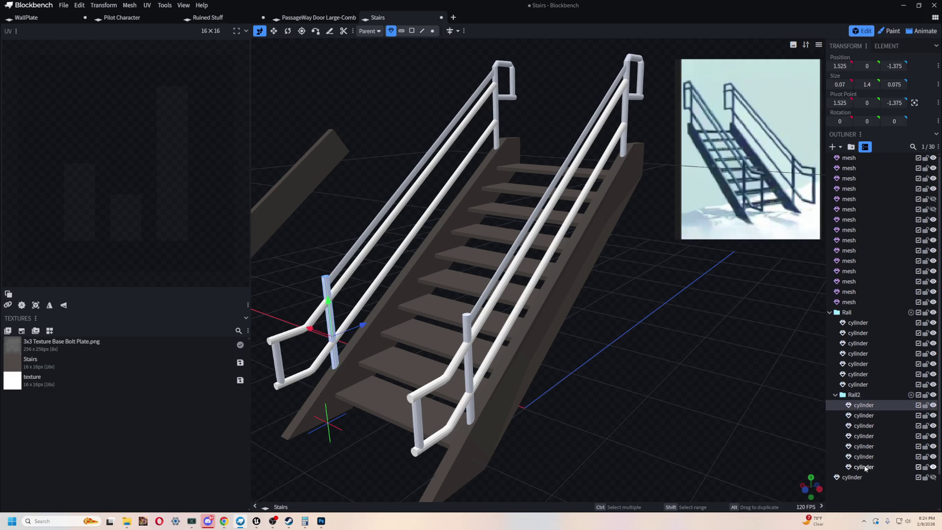
mouse_move(705, 388)
left_mouse_down()
mouse_move(648, 336)
mouse_move(659, 364)
mouse_move(670, 364)
left_mouse_up()
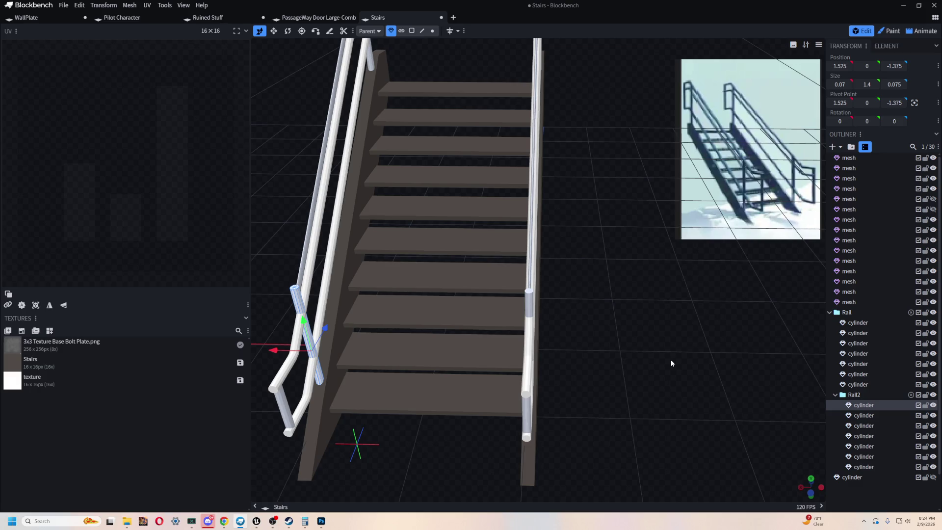
mouse_move(670, 363)
left_mouse_down()
mouse_move(640, 300)
mouse_move(571, 279)
mouse_move(523, 311)
mouse_move(576, 351)
mouse_move(488, 376)
mouse_move(528, 370)
mouse_move(461, 346)
left_mouse_up()
Select and inspect both angled side stringers up close
left_click(451, 230)
mouse_move(451, 230)
left_mouse_down()
mouse_move(558, 355)
mouse_move(655, 293)
mouse_move(632, 369)
mouse_move(616, 325)
left_mouse_up()
scroll(655, 294, "down", 3)
left_click(673, 243)
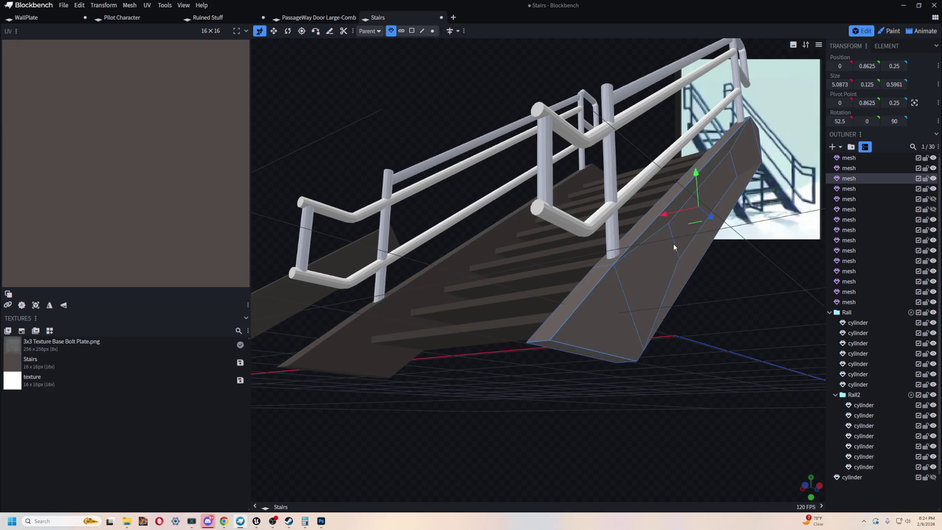
mouse_move(673, 243)
left_mouse_down()
mouse_move(630, 363)
mouse_move(566, 262)
left_mouse_up()
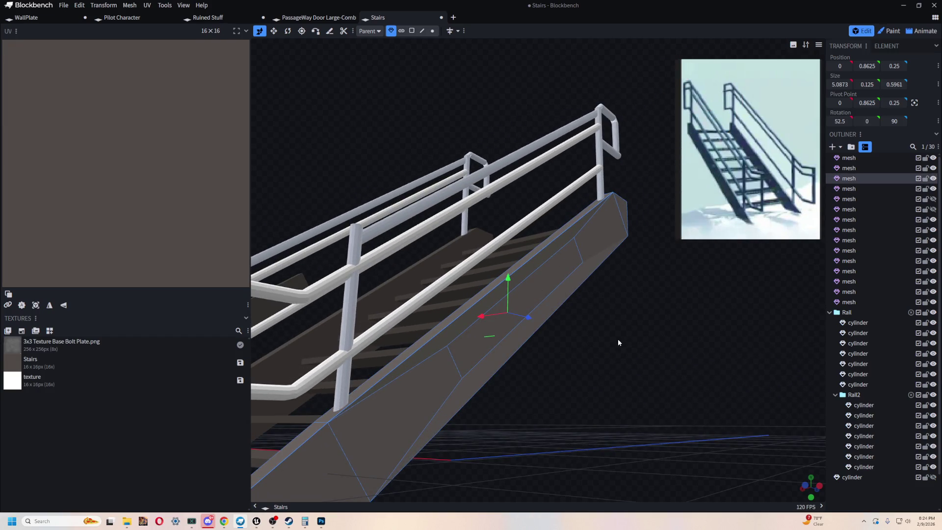
Inspect the staircase from front and side, deleting then restoring the selected stringer
mouse_move(619, 342)
left_mouse_down()
mouse_move(632, 356)
mouse_move(766, 371)
mouse_move(752, 334)
mouse_move(431, 356)
left_mouse_up()
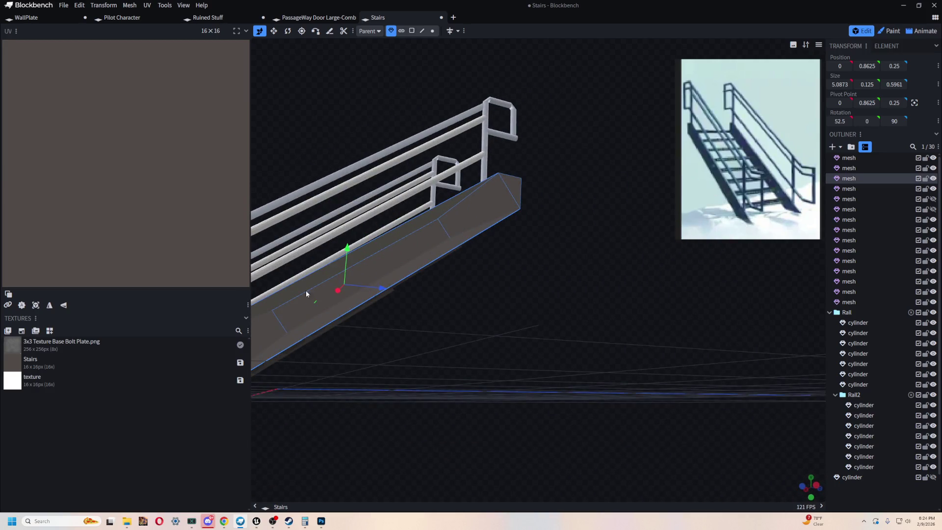
left_click_drag(306, 293, 512, 332)
left_click_drag(537, 302, 560, 321)
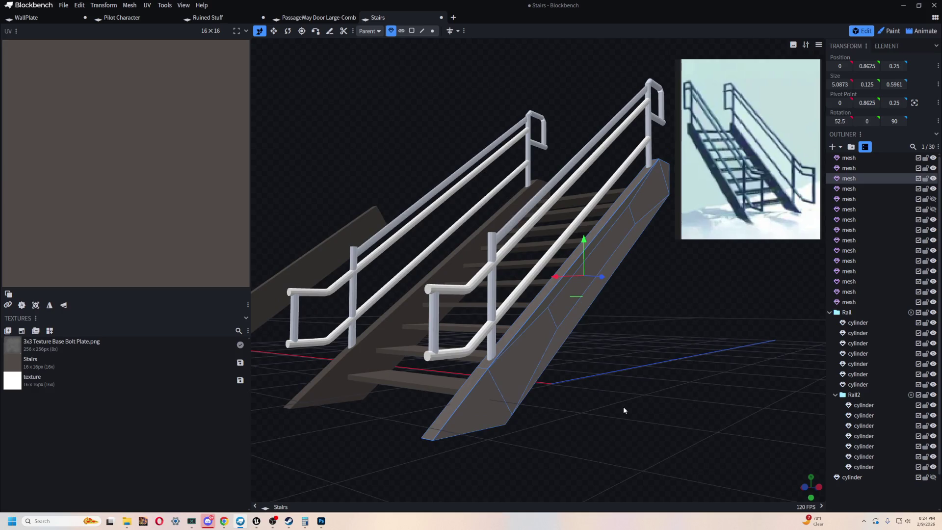
mouse_move(643, 396)
left_mouse_down()
mouse_move(657, 379)
mouse_move(755, 380)
mouse_move(575, 293)
mouse_move(449, 416)
mouse_move(566, 349)
mouse_move(556, 373)
mouse_move(579, 368)
mouse_move(596, 396)
mouse_move(693, 402)
mouse_move(641, 389)
left_mouse_up()
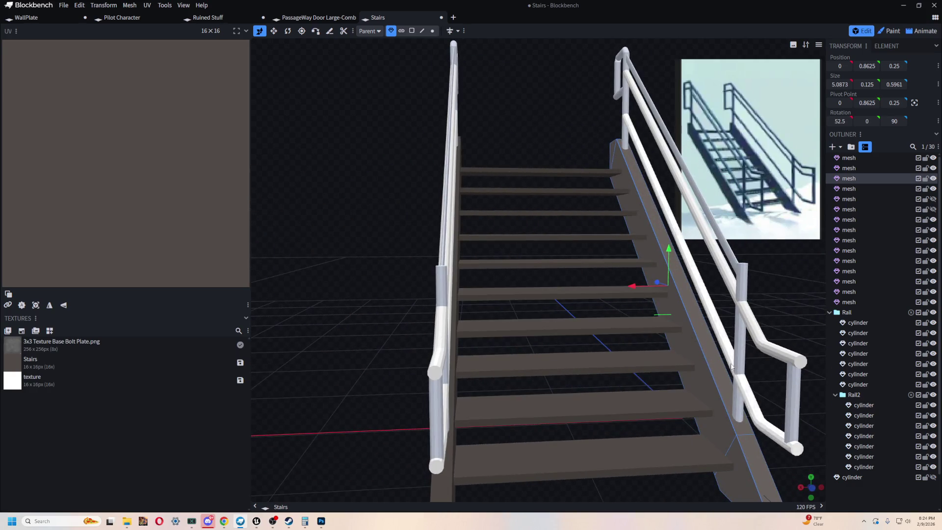
mouse_move(755, 296)
left_mouse_down()
mouse_move(710, 280)
mouse_move(663, 326)
left_mouse_up()
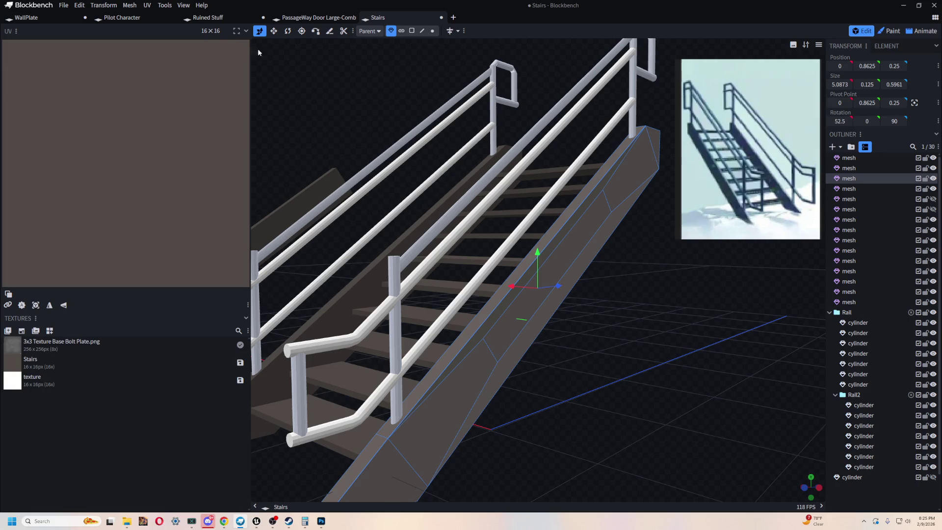
mouse_move(637, 354)
left_mouse_down()
mouse_move(652, 373)
mouse_move(487, 370)
mouse_move(418, 346)
left_mouse_up()
key("Delete")
key("ctrl+z")
Reframe the view of the stairs and bring up the File menu
mouse_move(567, 375)
left_mouse_down()
mouse_move(432, 211)
mouse_move(527, 216)
mouse_move(643, 310)
mouse_move(699, 319)
mouse_move(674, 313)
left_mouse_up()
scroll(638, 324, "down", 5)
left_click_drag(614, 337, 611, 369)
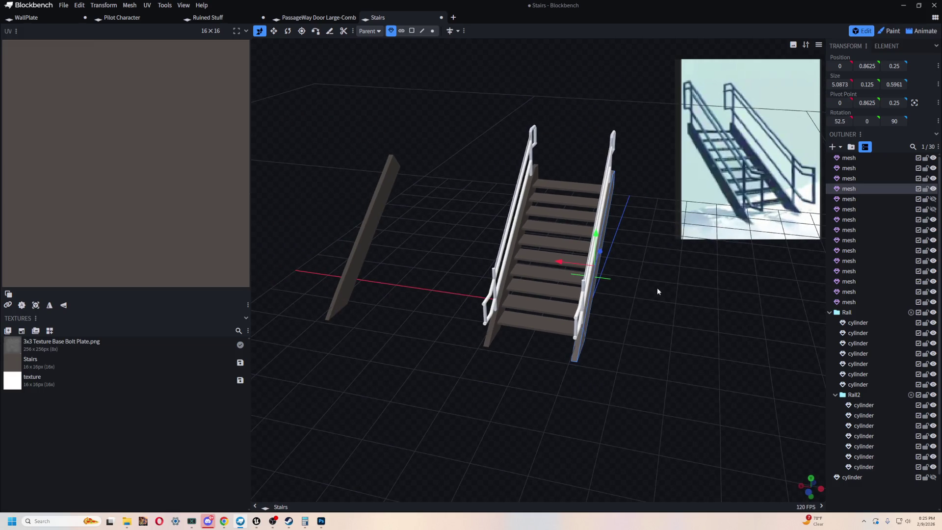
scroll(657, 294, "up", 2)
left_click_drag(658, 335, 637, 323)
left_click(64, 5)
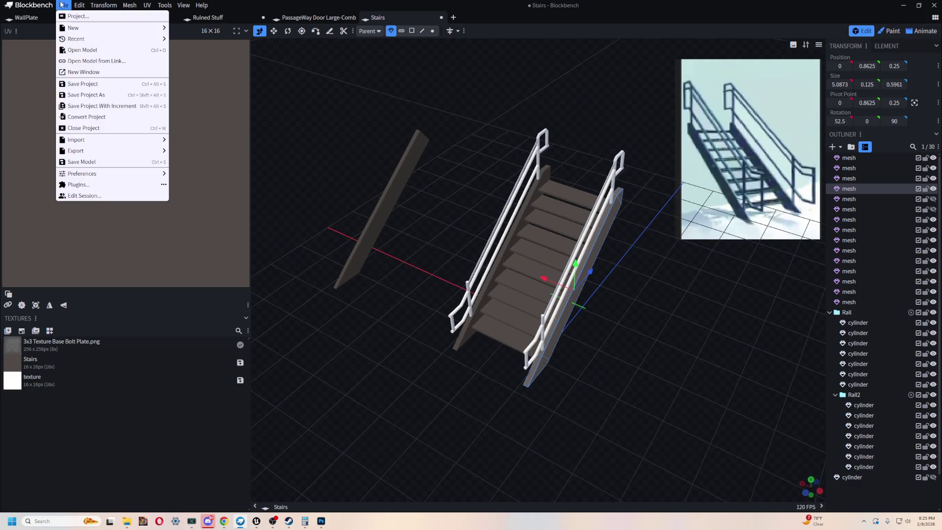
Save the project, then save a copy as Stairs_Combined.bbmodel and box-select the stair parts
left_click(82, 84)
left_click(64, 7)
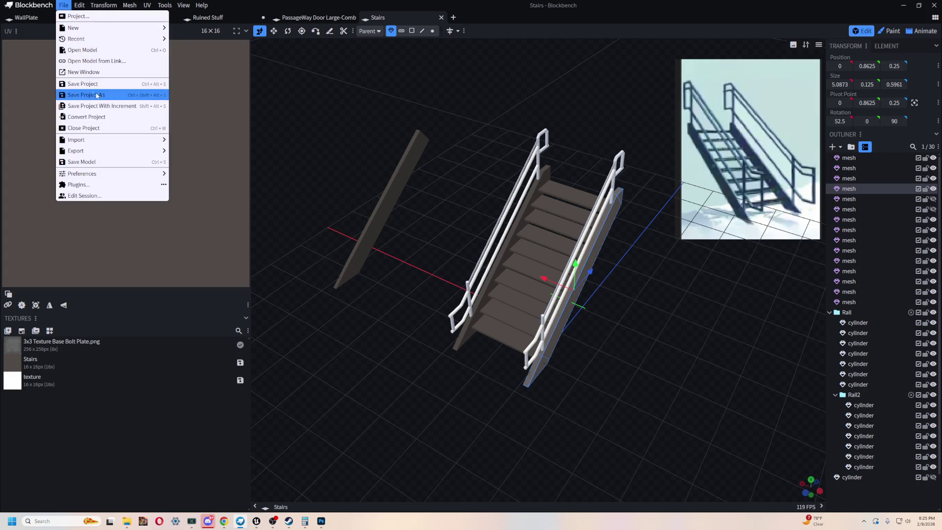
left_click(86, 95)
left_click(89, 64)
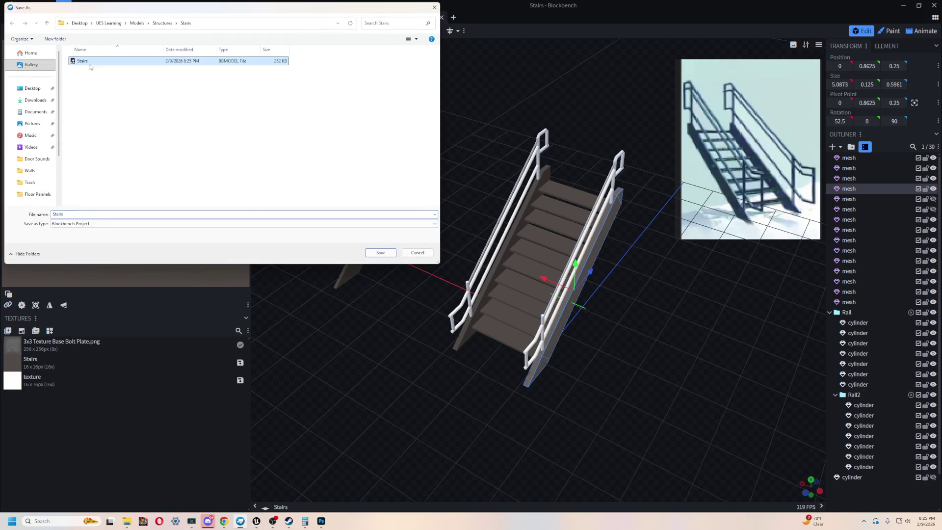
left_click(87, 214)
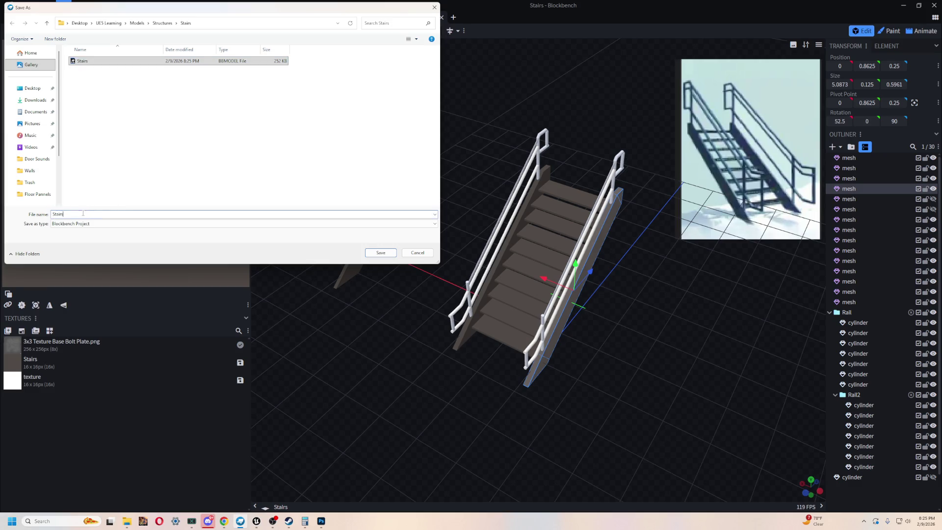
type("_Combined")
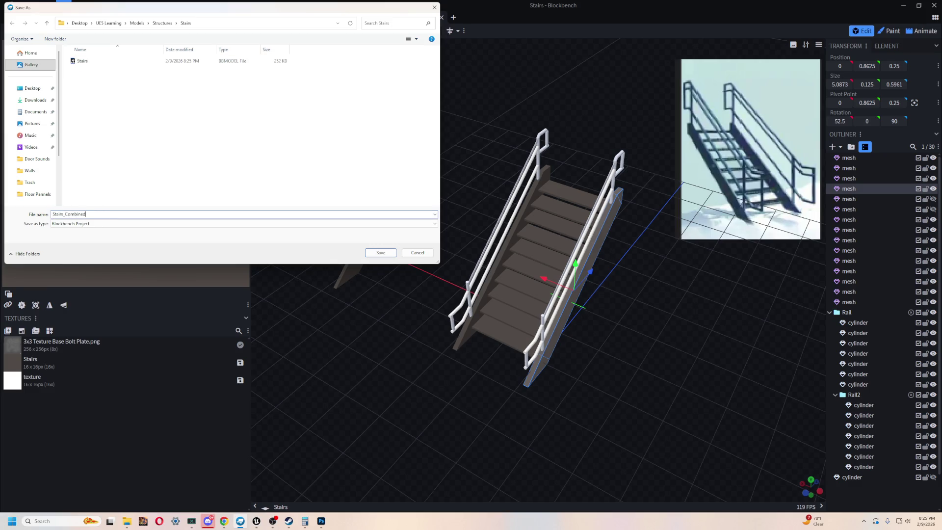
left_click(381, 252)
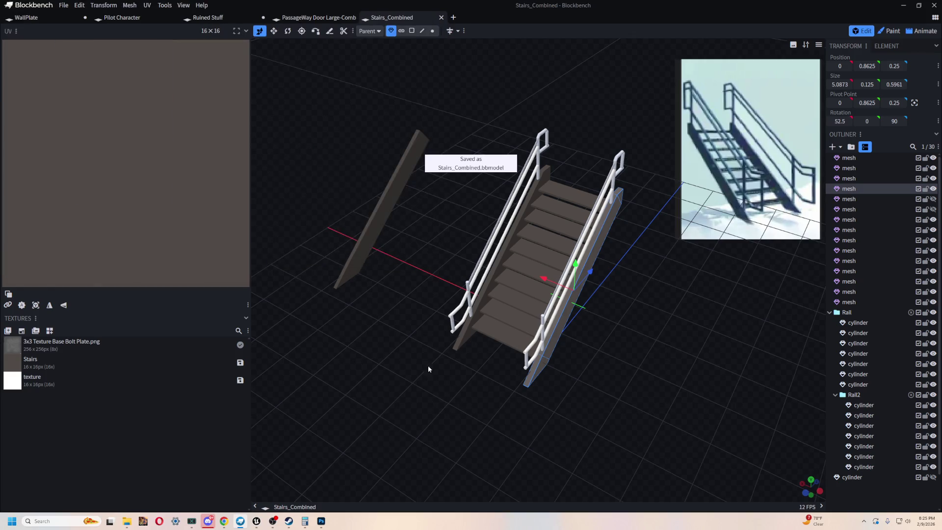
left_click_drag(536, 380, 491, 363)
mouse_move(375, 118)
left_mouse_down()
mouse_move(542, 270)
mouse_move(577, 414)
left_mouse_up()
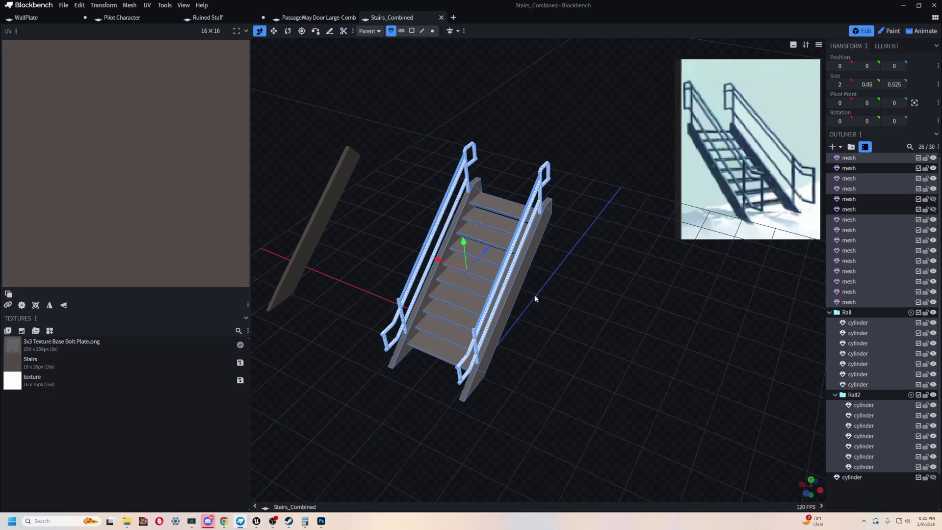
Delete the loose wall plate beside the stairs
left_click_drag(535, 298, 326, 213)
left_click(327, 213)
key("Delete")
mouse_move(407, 116)
left_mouse_down()
mouse_move(576, 375)
mouse_move(429, 272)
mouse_move(590, 316)
mouse_move(381, 338)
mouse_move(573, 345)
mouse_move(426, 200)
left_mouse_up()
mouse_move(322, 126)
left_mouse_down()
mouse_move(562, 377)
mouse_move(633, 350)
left_mouse_up()
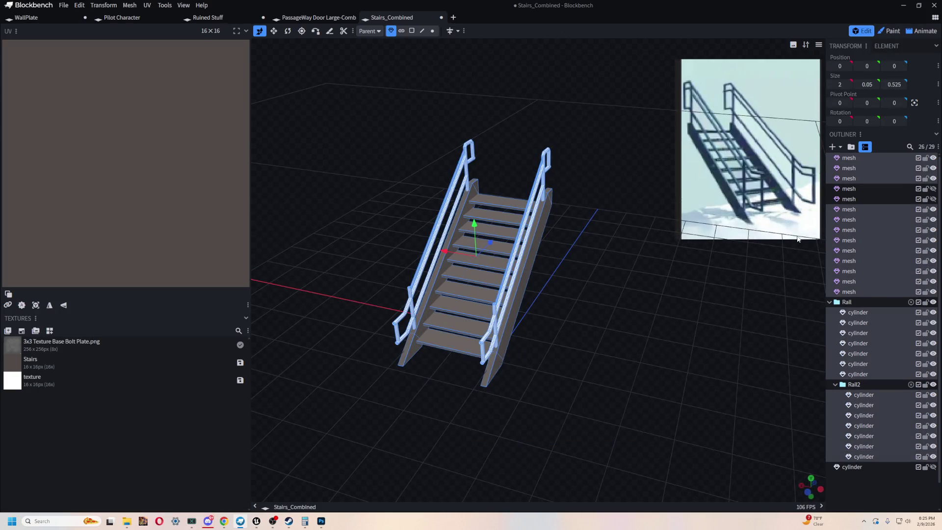
Hide the grey landing plate using the Outliner visibility icons
left_click(879, 189)
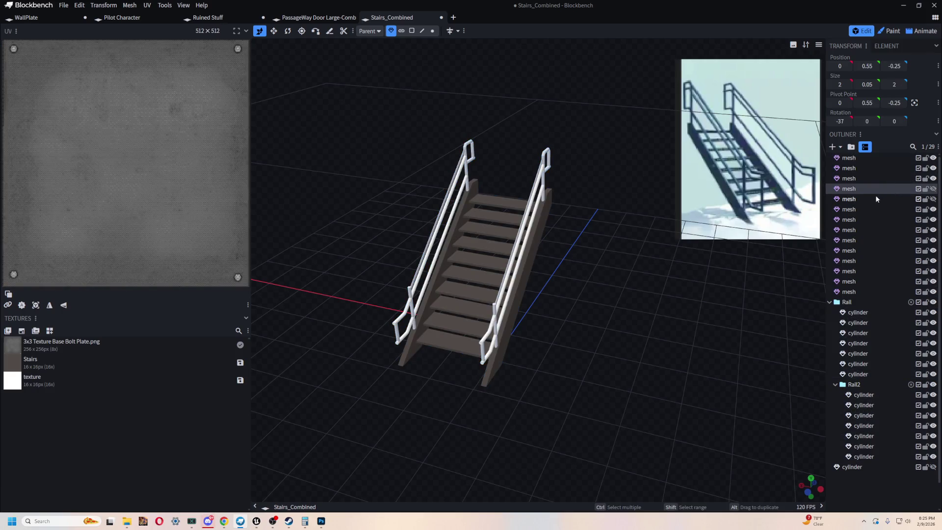
left_click(875, 198)
mouse_move(804, 226)
left_mouse_down()
mouse_move(634, 282)
mouse_move(555, 400)
mouse_move(744, 384)
mouse_move(610, 406)
mouse_move(532, 362)
left_mouse_up()
scroll(540, 358, "down", 6)
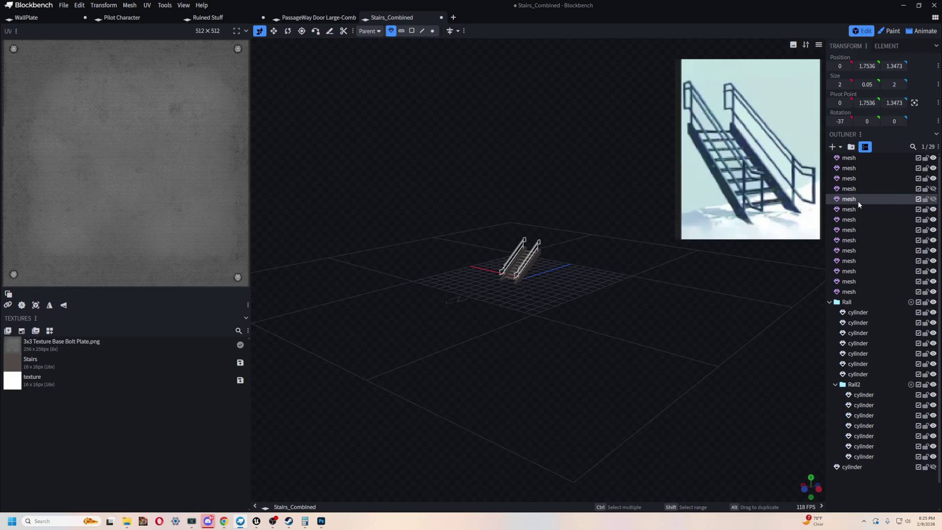
left_click(933, 188)
left_click(933, 199)
scroll(520, 355, "up", 10)
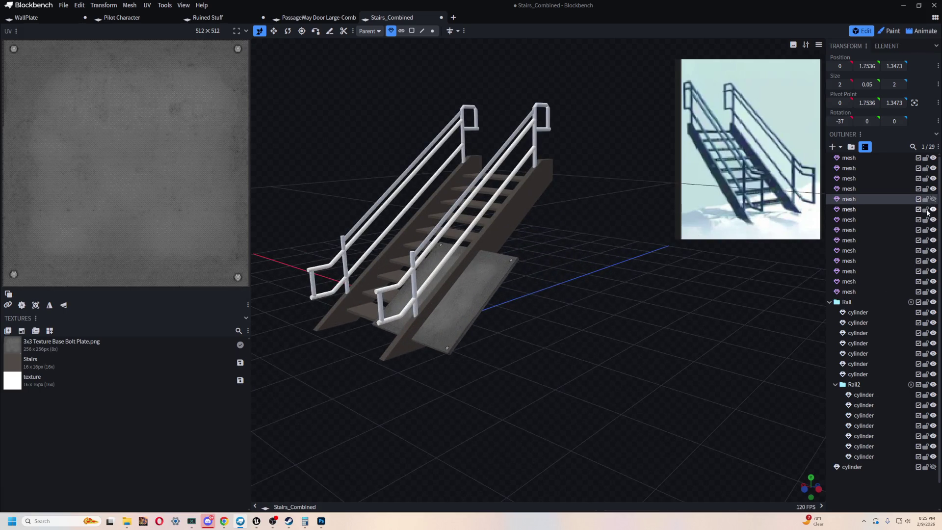
left_click(933, 189)
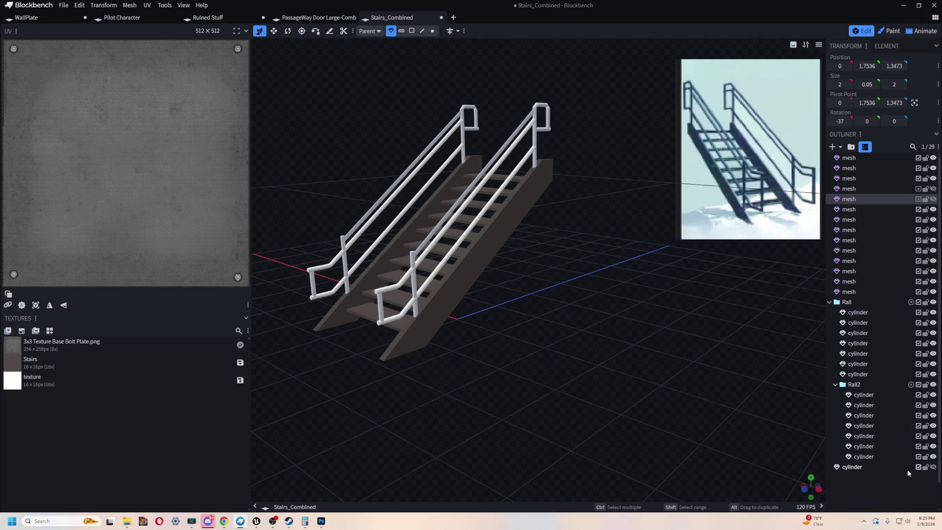
Show the last rail cylinder as an extra low bar along the handrail
left_click(853, 470)
left_click(933, 466)
left_click(933, 466)
left_click(933, 466)
mouse_move(642, 336)
left_mouse_down()
mouse_move(660, 355)
mouse_move(603, 334)
mouse_move(714, 337)
mouse_move(617, 328)
mouse_move(675, 375)
mouse_move(655, 387)
mouse_move(640, 359)
mouse_move(687, 368)
left_mouse_up()
left_click(937, 476)
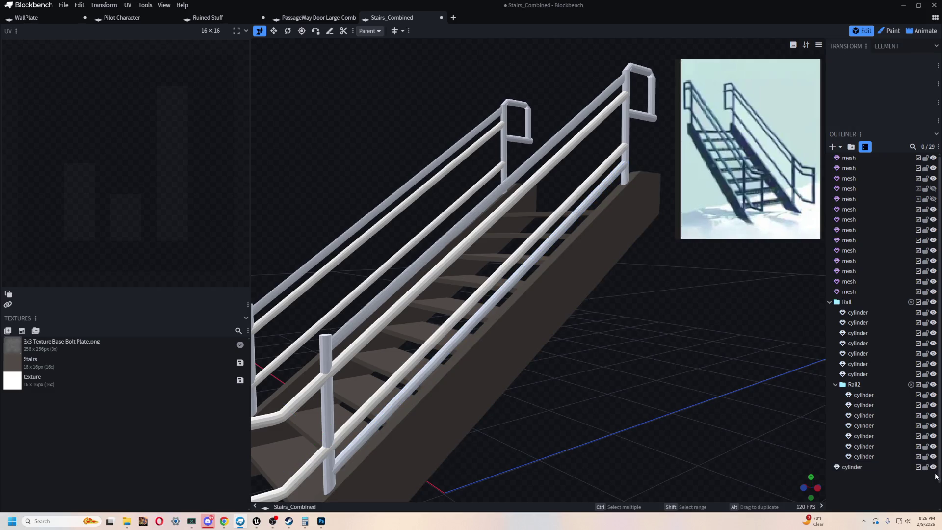
Compare the railing with and without the lower front cylinder, leaving it hidden
left_click(933, 467)
left_click(933, 468)
left_click(932, 468)
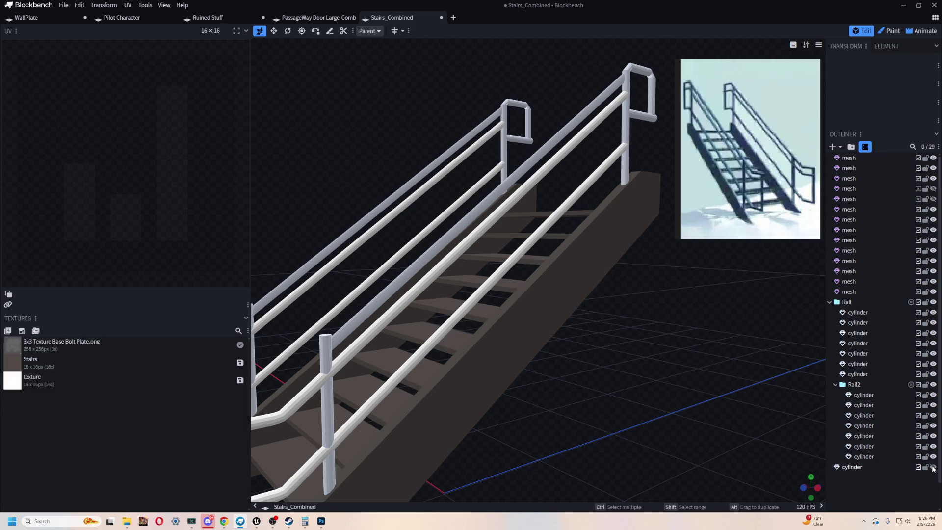
left_click(933, 468)
left_click(933, 467)
left_click(933, 467)
mouse_move(690, 372)
left_mouse_down()
mouse_move(722, 369)
mouse_move(735, 345)
mouse_move(808, 292)
left_mouse_up()
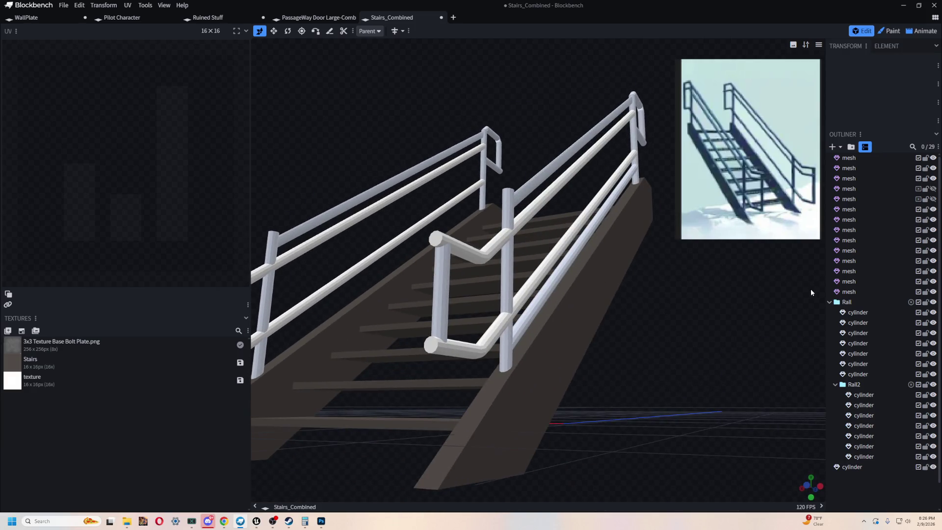
mouse_move(707, 278)
left_mouse_down()
mouse_move(663, 302)
mouse_move(888, 489)
left_mouse_up()
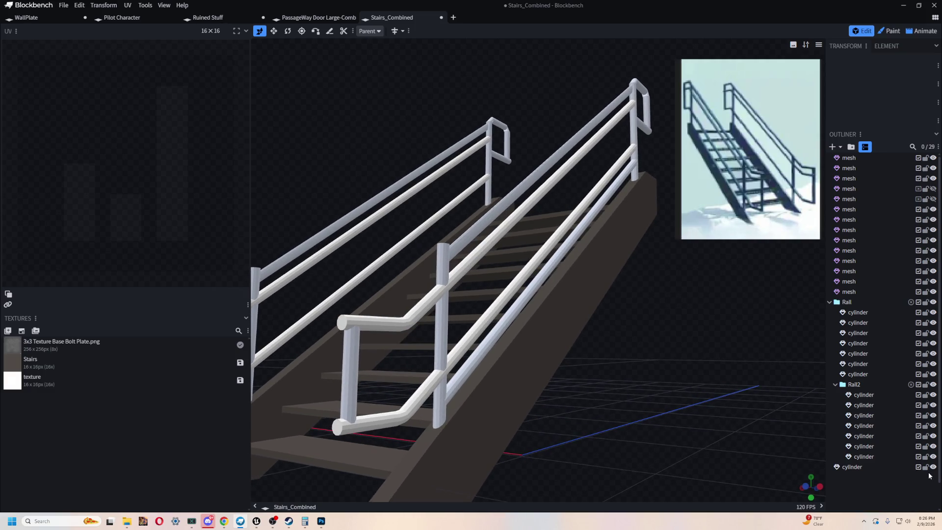
left_click(933, 468)
Box-select the steps, frame and rail parts and bring up their Outliner context menu
left_click_drag(765, 392, 673, 381)
scroll(673, 380, "down", 3)
mouse_move(324, 129)
left_mouse_down()
mouse_move(427, 382)
mouse_move(627, 471)
left_mouse_up()
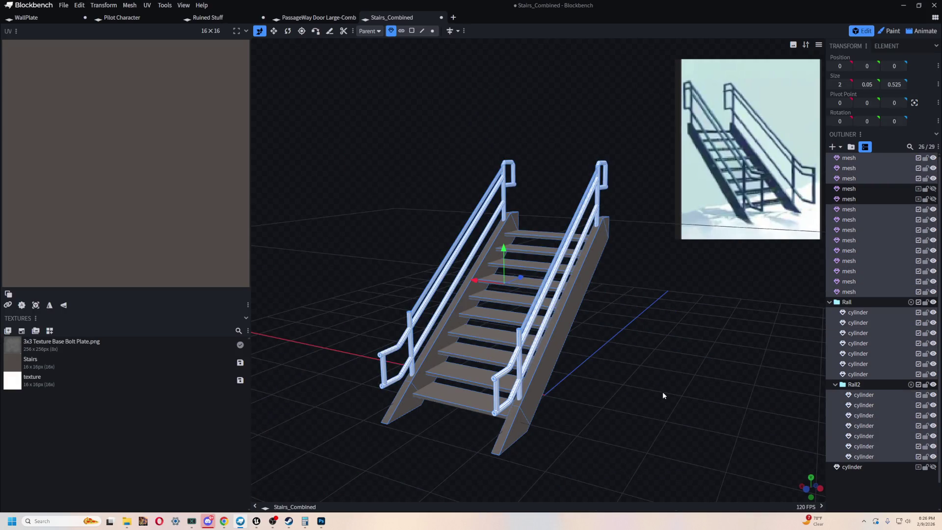
mouse_move(662, 391)
left_mouse_down()
mouse_move(602, 378)
mouse_move(651, 389)
left_mouse_up()
right_click(854, 313)
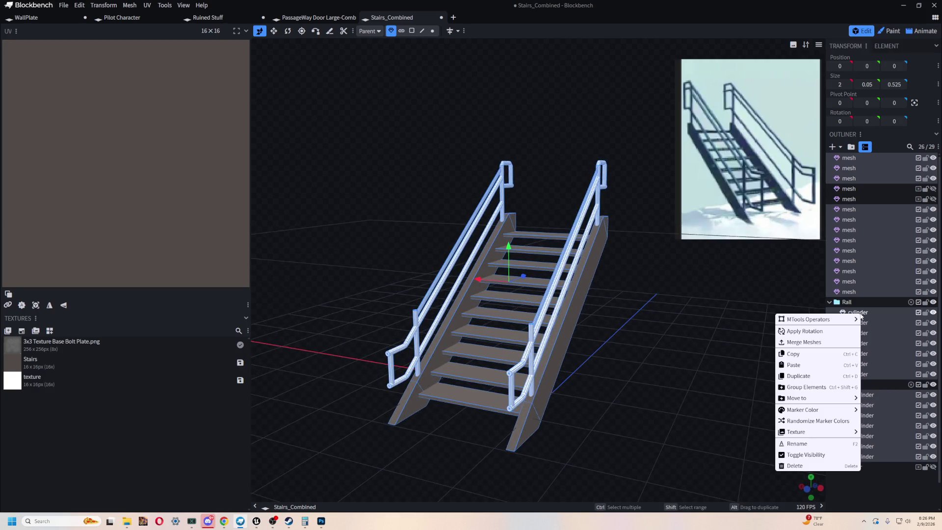
left_click(805, 342)
left_click_drag(689, 335, 678, 296)
mouse_move(477, 244)
left_mouse_down()
mouse_move(751, 319)
mouse_move(453, 350)
mouse_move(717, 292)
mouse_move(624, 293)
mouse_move(633, 326)
left_mouse_up()
double_click(854, 158)
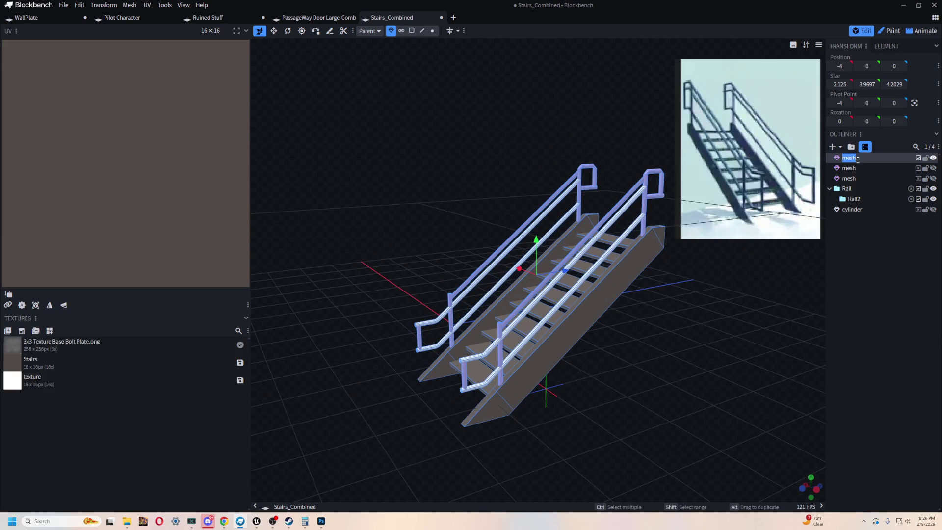
type("Stairs")
key("Return")
mouse_move(552, 286)
left_mouse_down()
mouse_move(626, 343)
mouse_move(494, 353)
mouse_move(681, 360)
mouse_move(638, 331)
mouse_move(614, 328)
left_mouse_up()
scroll(613, 324, "up", 5)
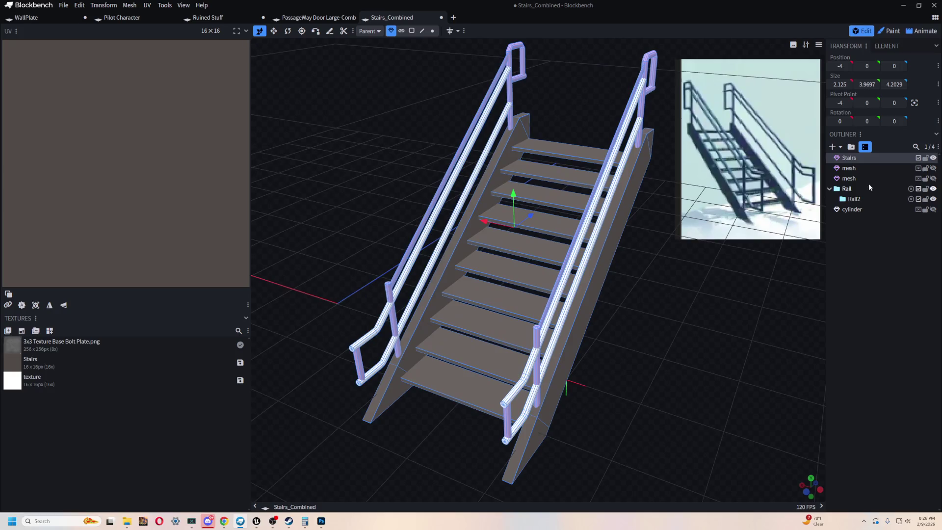
left_click_drag(799, 290, 655, 311)
scroll(654, 310, "up", 3)
scroll(654, 312, "up", 5)
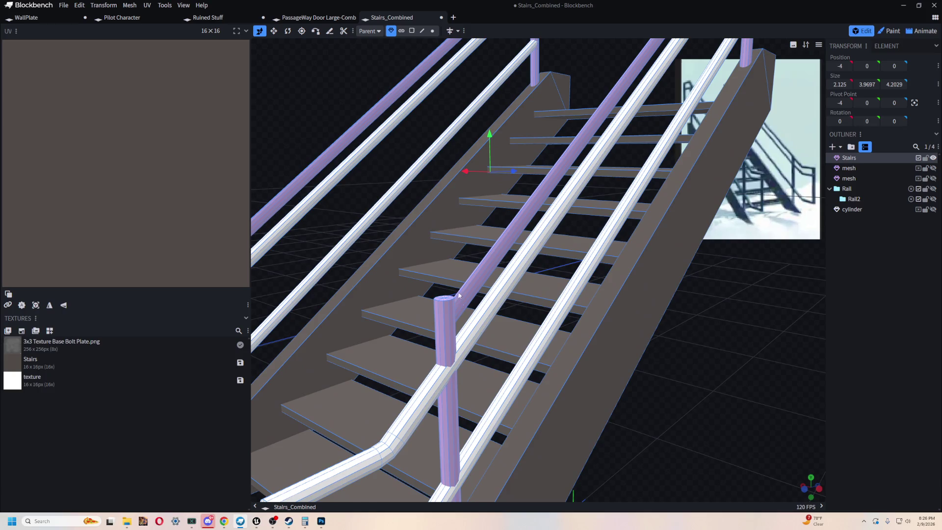
scroll(473, 305, "down", 5)
mouse_move(473, 305)
left_mouse_down()
mouse_move(623, 300)
mouse_move(596, 295)
left_mouse_up()
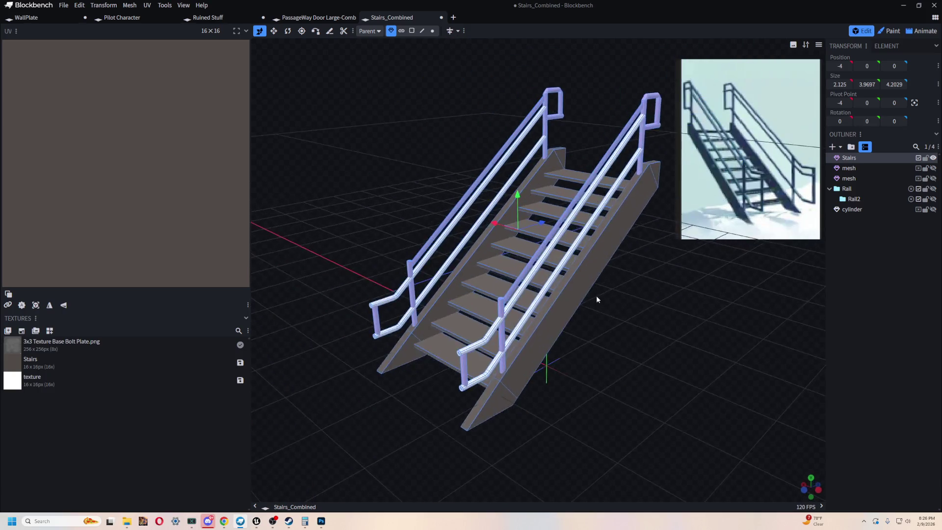
scroll(639, 326, "up", 4)
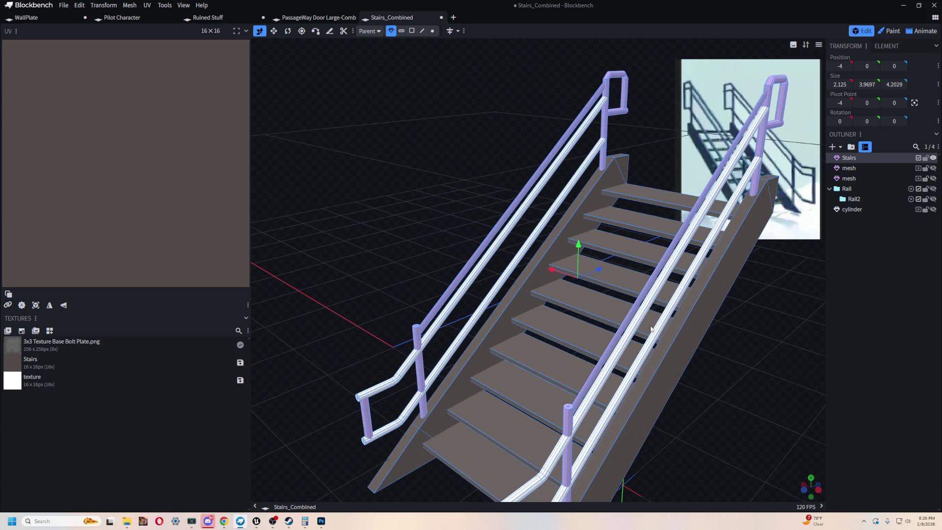
left_click_drag(650, 328, 731, 395)
right_click(742, 372)
left_click(741, 357)
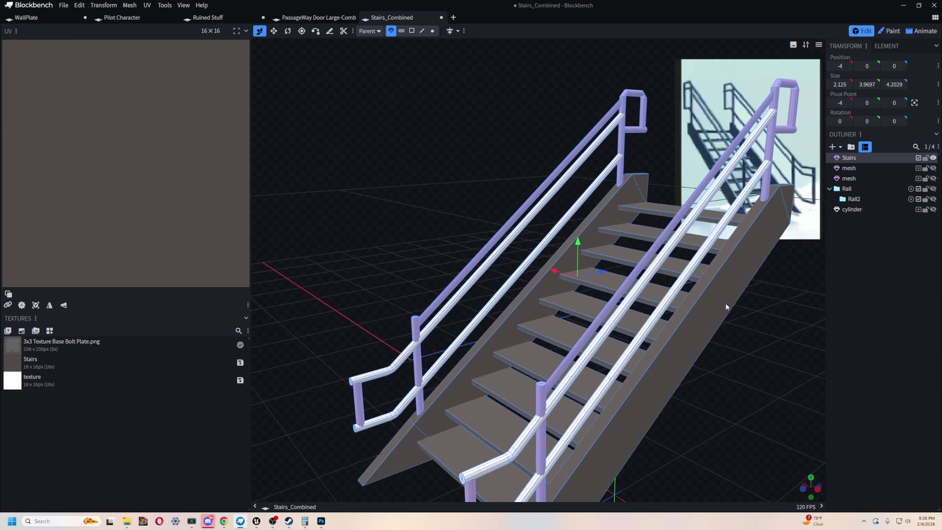
scroll(721, 311, "down", 3)
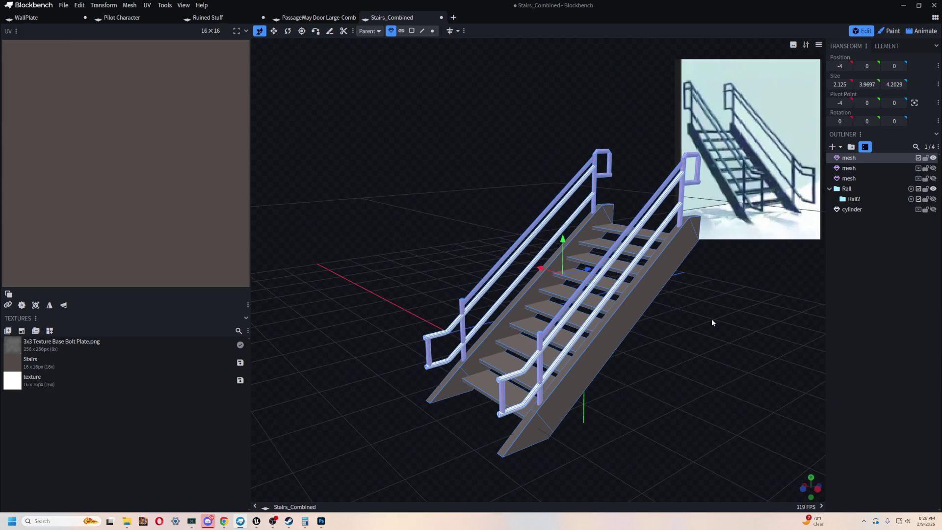
scroll(711, 322, "down", 3)
left_click_drag(656, 309, 584, 331)
key("ctrl+z")
mouse_move(562, 387)
left_mouse_down()
mouse_move(552, 363)
mouse_move(626, 364)
left_mouse_up()
scroll(675, 398, "up", 5)
scroll(675, 401, "down", 3)
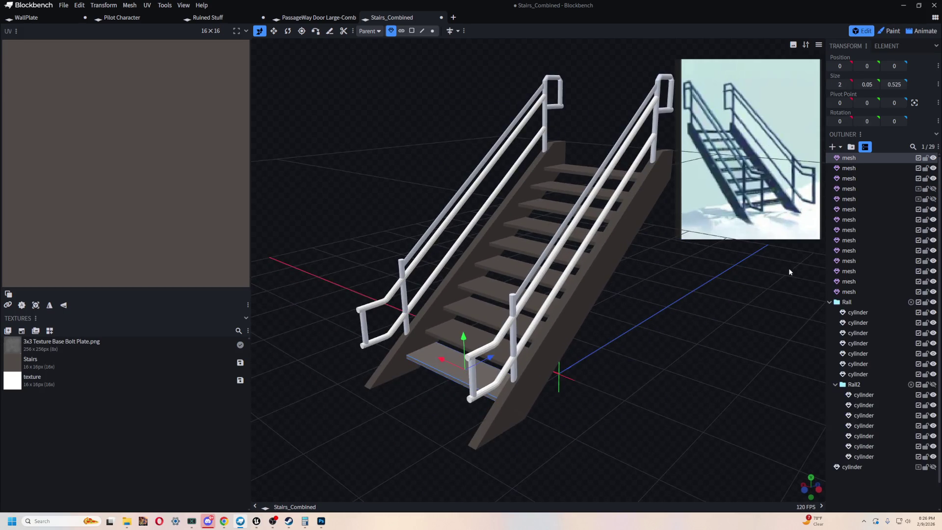
Merge Rail's seven cylinders into a single handrail mesh
key("ctrl+z")
scroll(708, 353, "up", 3)
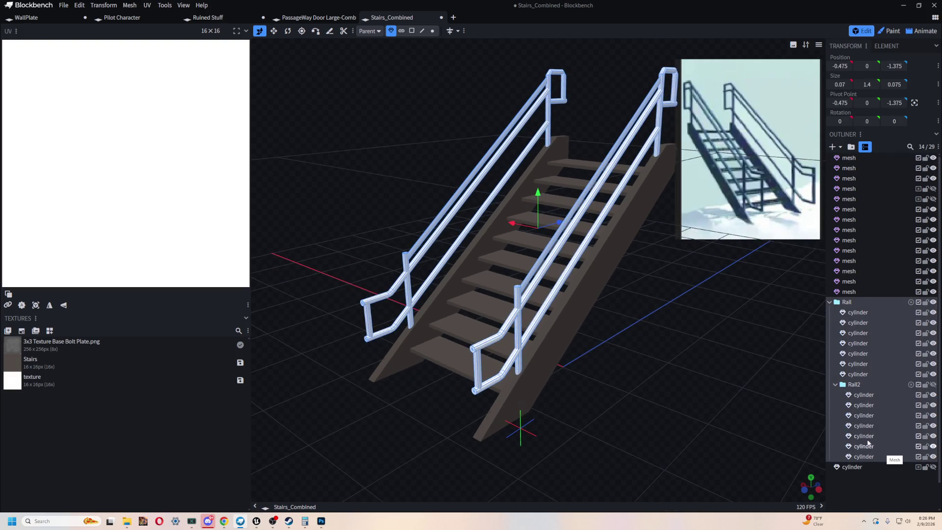
left_click(867, 372)
left_click(864, 313, "shift")
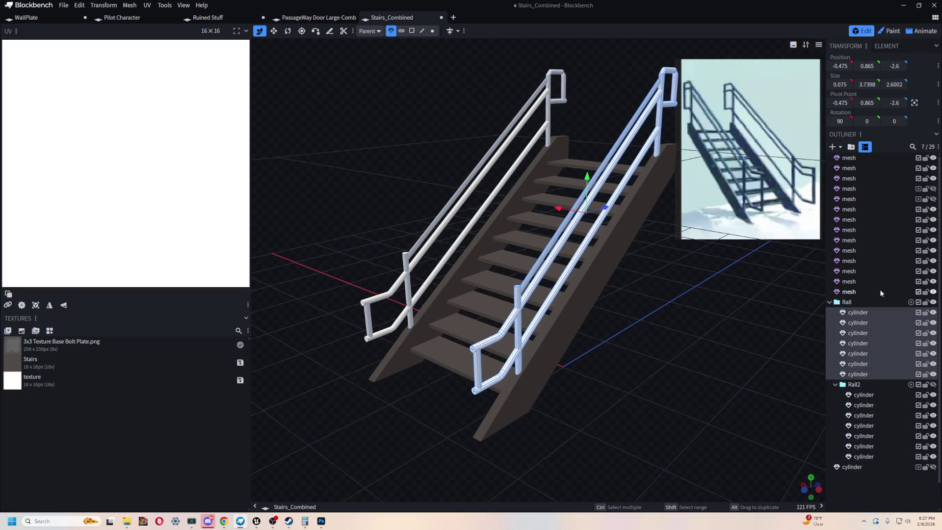
right_click(859, 314)
left_click(795, 344)
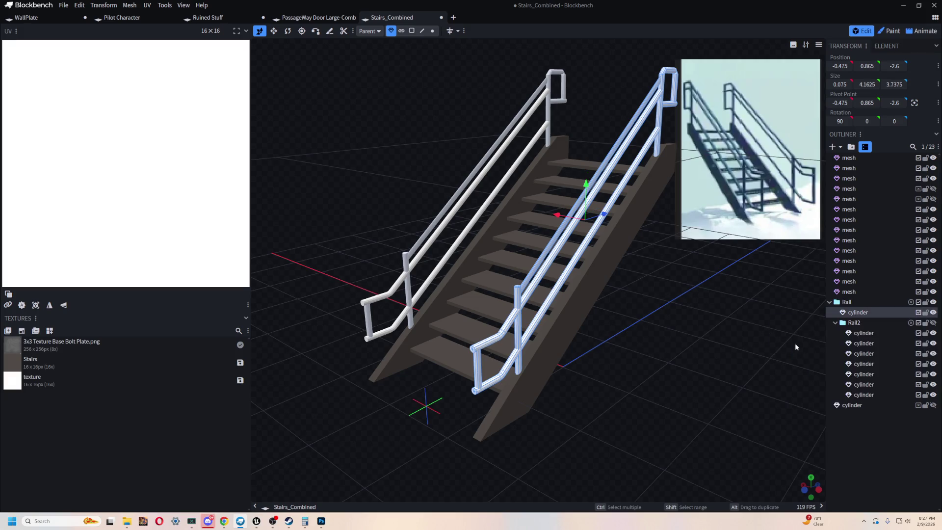
Merge Rail2's seven cylinders into a single handrail mesh
left_click(863, 332)
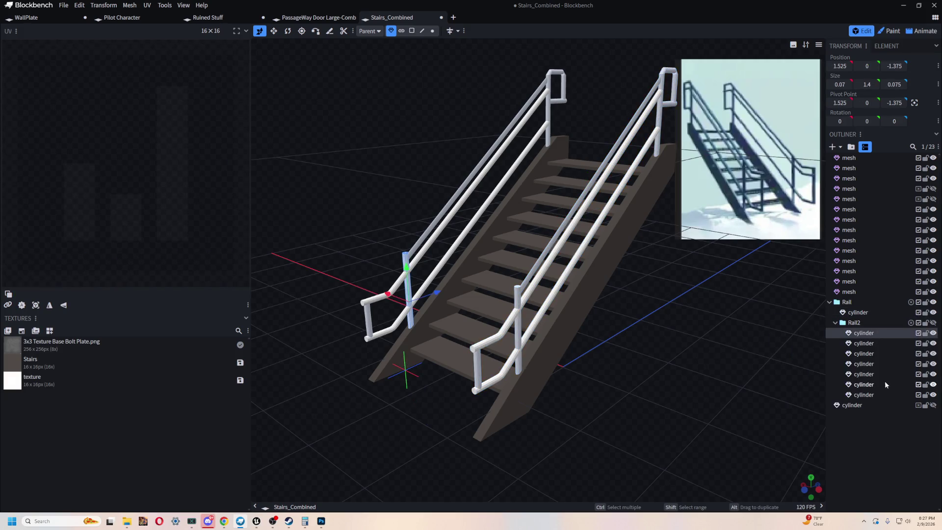
left_click(868, 394, "shift")
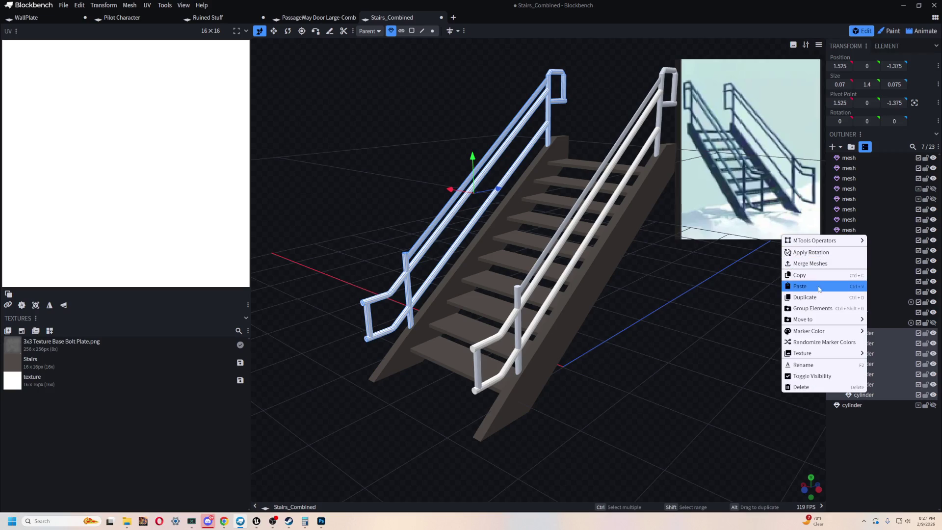
key("Escape")
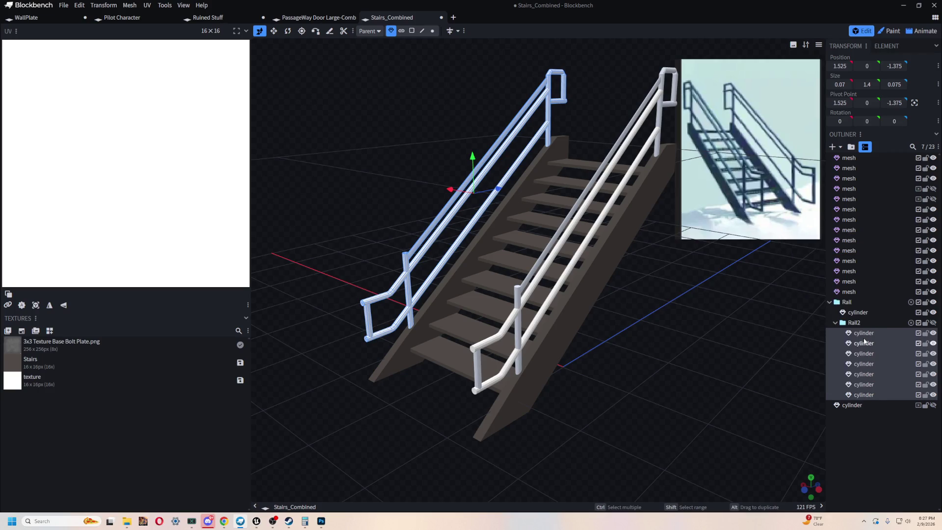
left_click(862, 333)
left_click(871, 396, "shift")
right_click(871, 396)
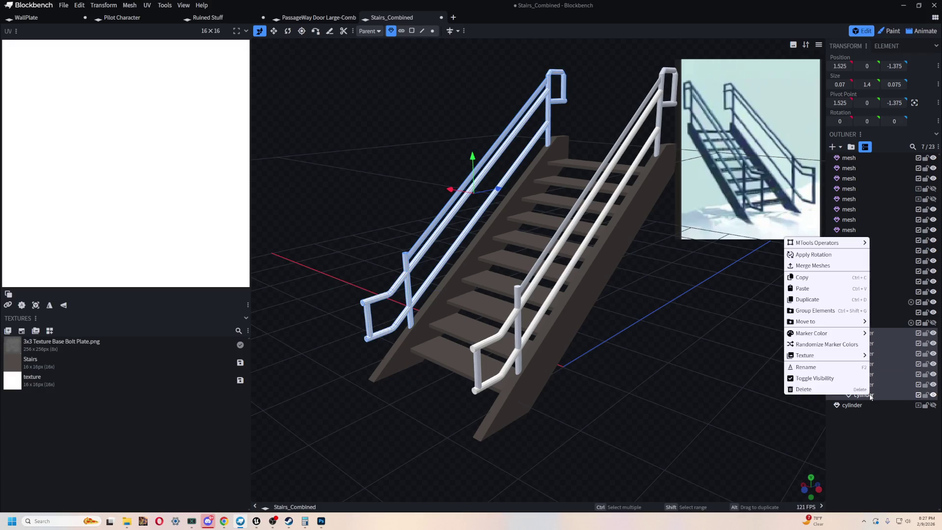
left_click(820, 269)
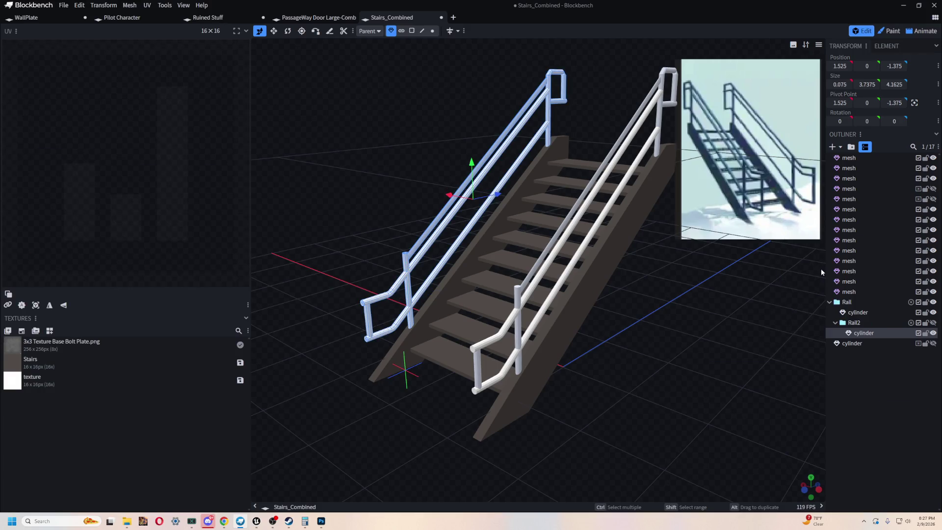
Move both merged handrails to the outliner root and delete the empty Rail and Rail2 groups
double_click(859, 312)
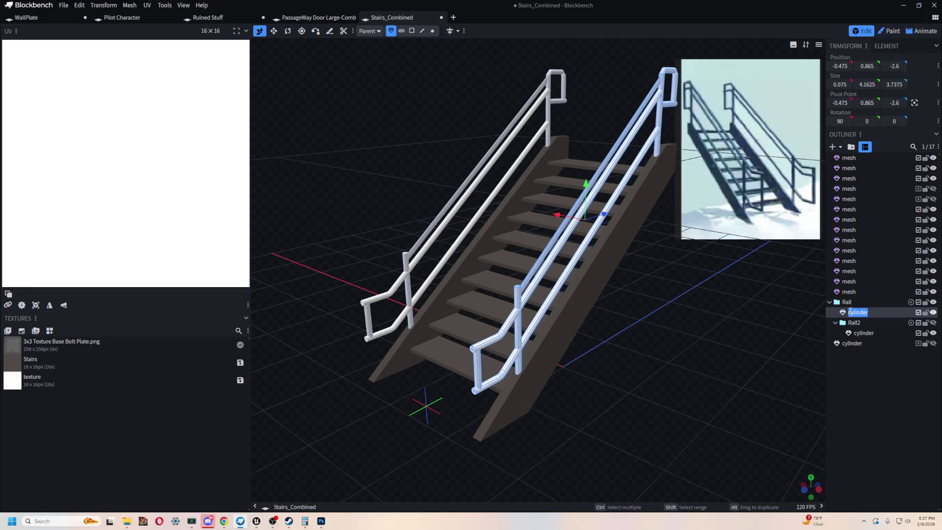
left_click(851, 303)
mouse_move(857, 312)
left_mouse_down()
mouse_move(878, 312)
mouse_move(864, 294)
left_mouse_up()
mouse_move(863, 333)
left_mouse_down()
mouse_move(866, 311)
mouse_move(874, 317)
left_mouse_up()
left_click(854, 332)
key("Delete")
left_click(846, 323)
key("Delete")
left_click(852, 322)
key("Delete")
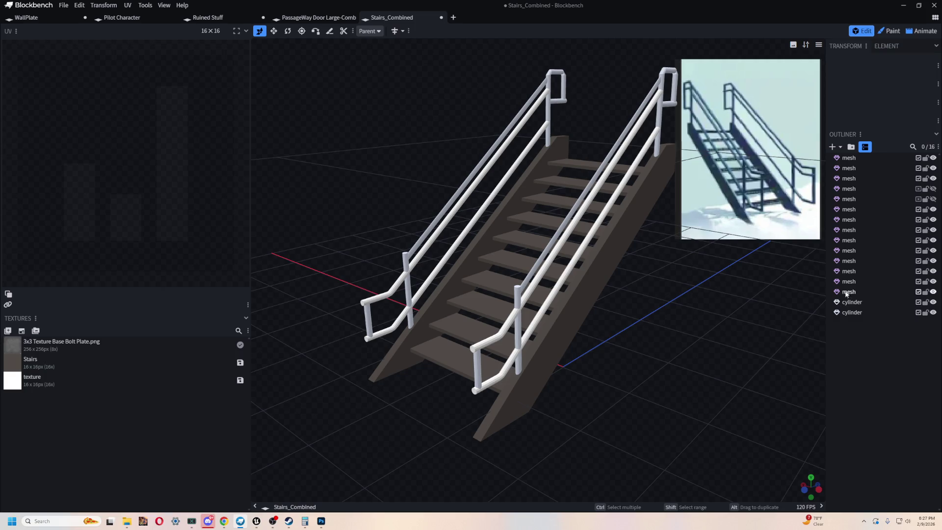
Select all fourteen stair meshes from the bottom one up
left_click(865, 291)
left_click(849, 158, "shift")
left_click_drag(726, 353, 674, 358)
Undo the fourteen-mesh merge and delete the two stray meshes
right_click(847, 158)
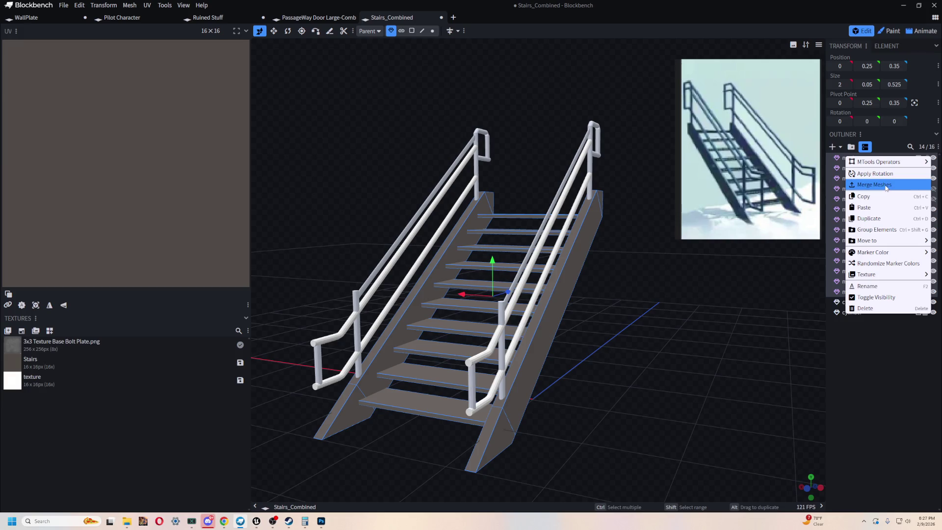
left_click(851, 162)
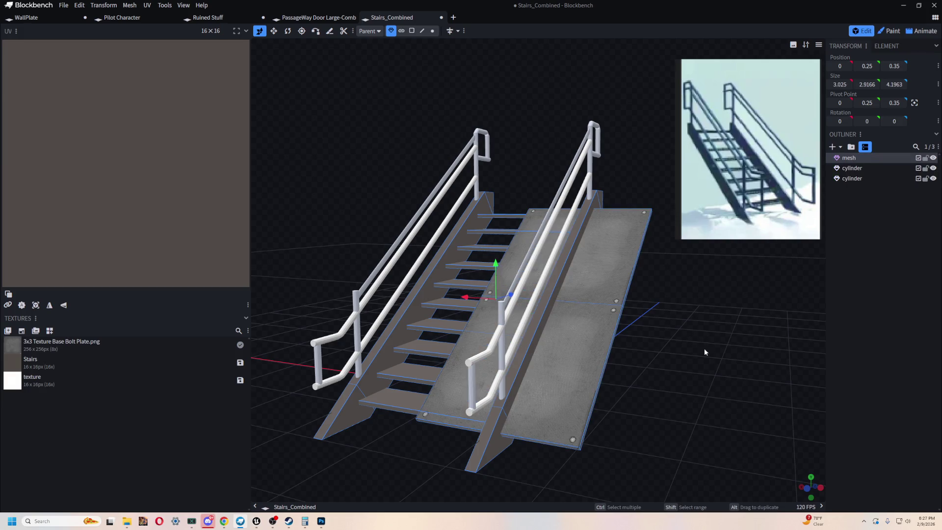
key("ctrl+z")
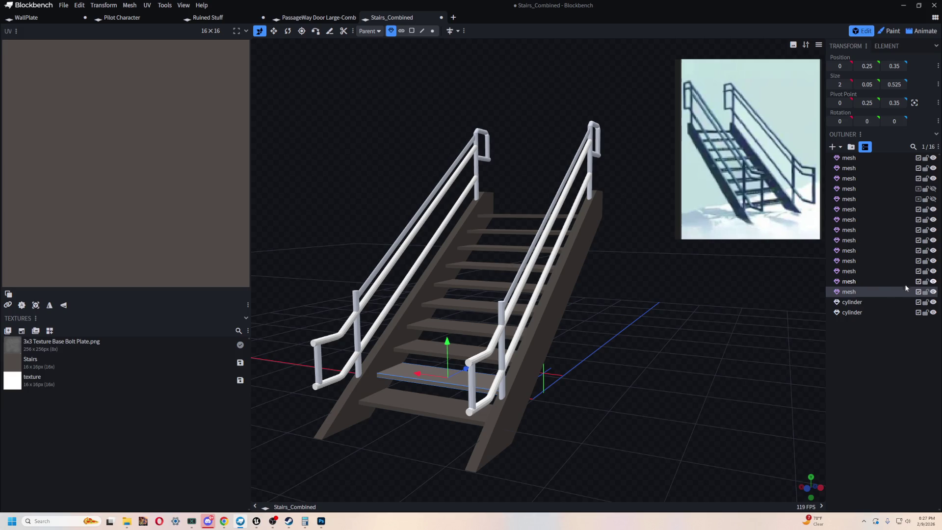
left_click(863, 190)
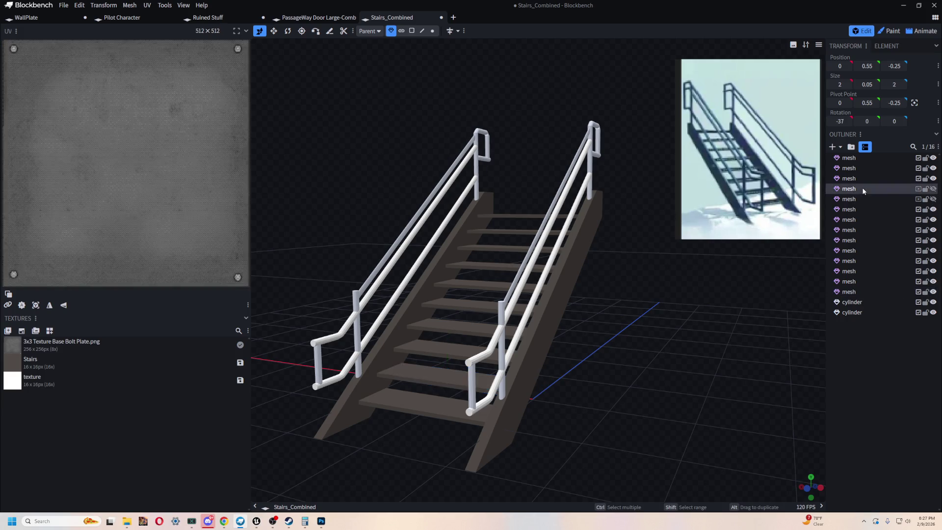
key("ctrl+y")
key("ctrl+z")
key("ctrl+y")
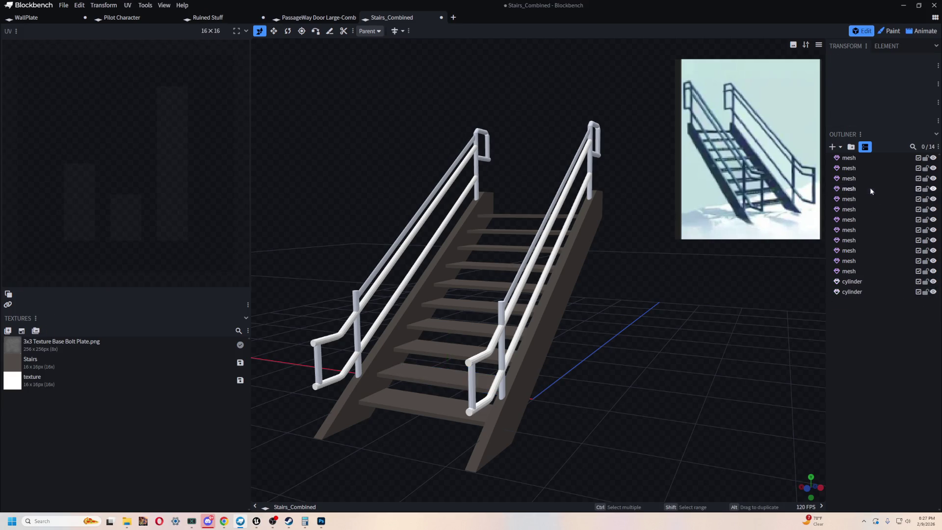
Select all twelve remaining stair meshes and merge them with Merge Meshes
left_click(854, 160)
left_click(857, 272, "shift")
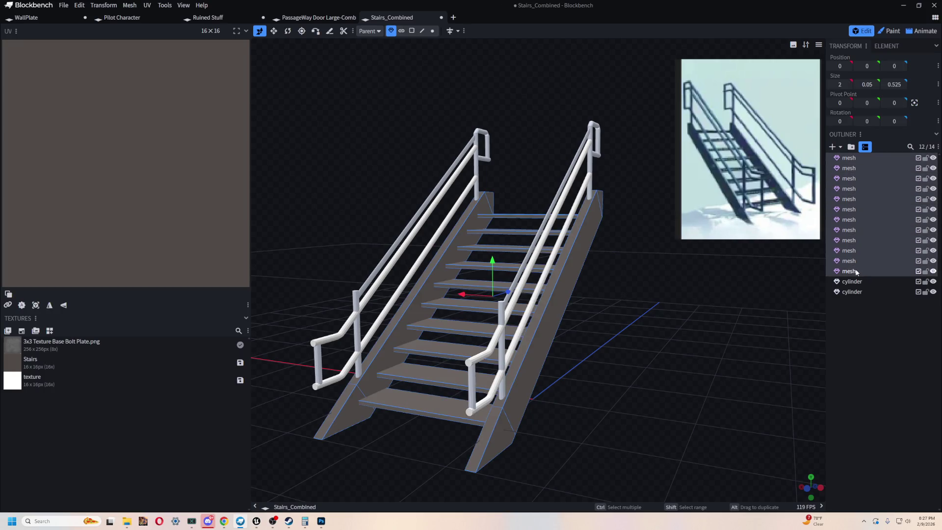
double_click(849, 271)
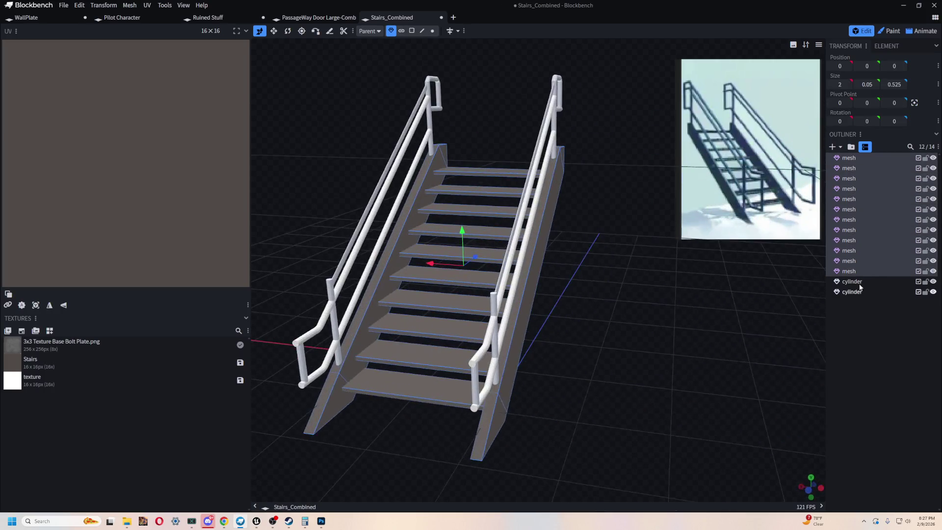
right_click(856, 272)
left_click(885, 298)
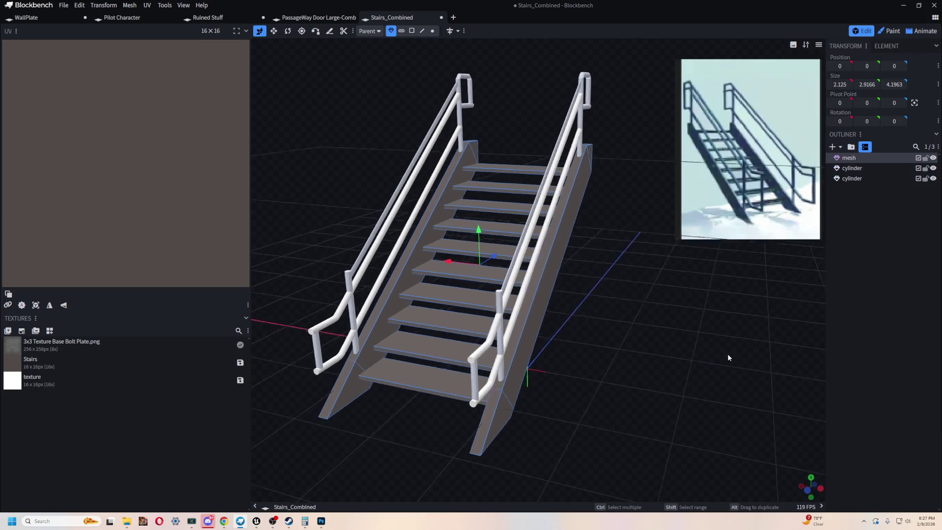
double_click(875, 156)
Name the merged mesh Stairs and hide the right handrail cylinder
type("Stairs")
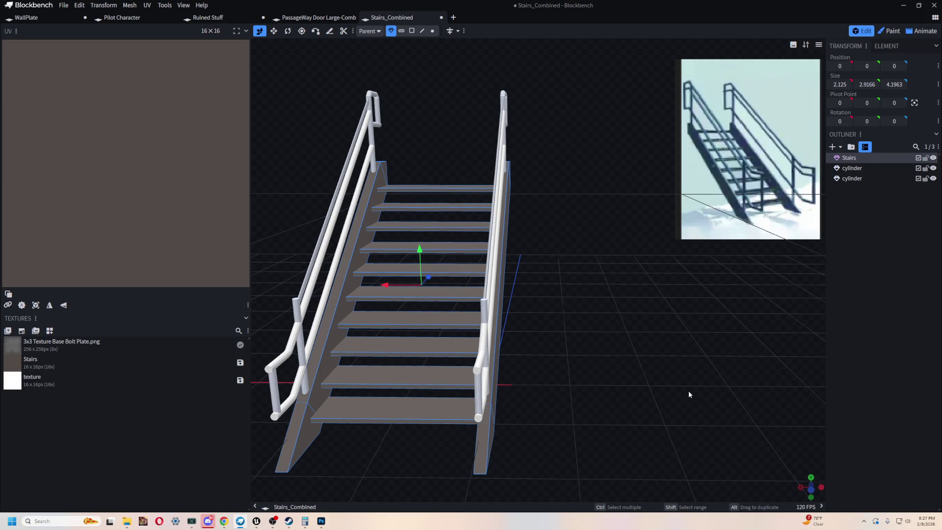
left_click_drag(688, 394, 494, 343)
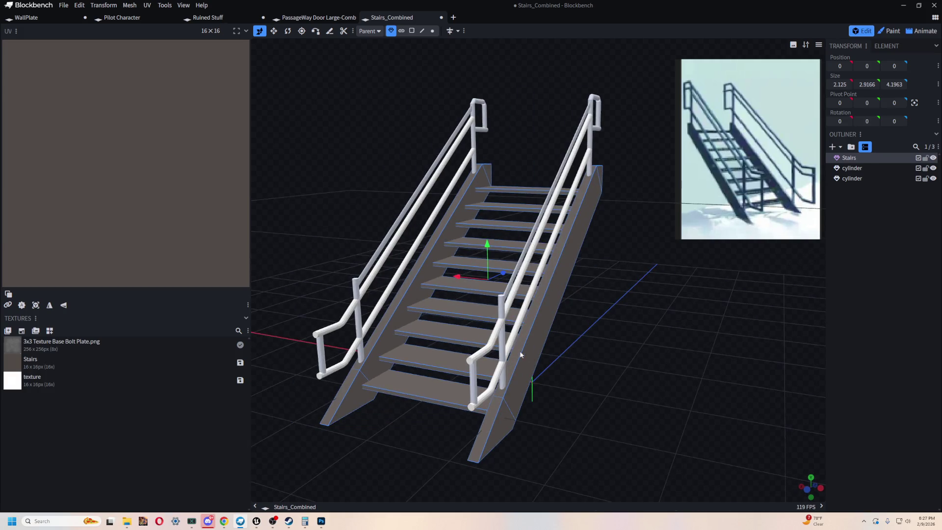
left_click(494, 343)
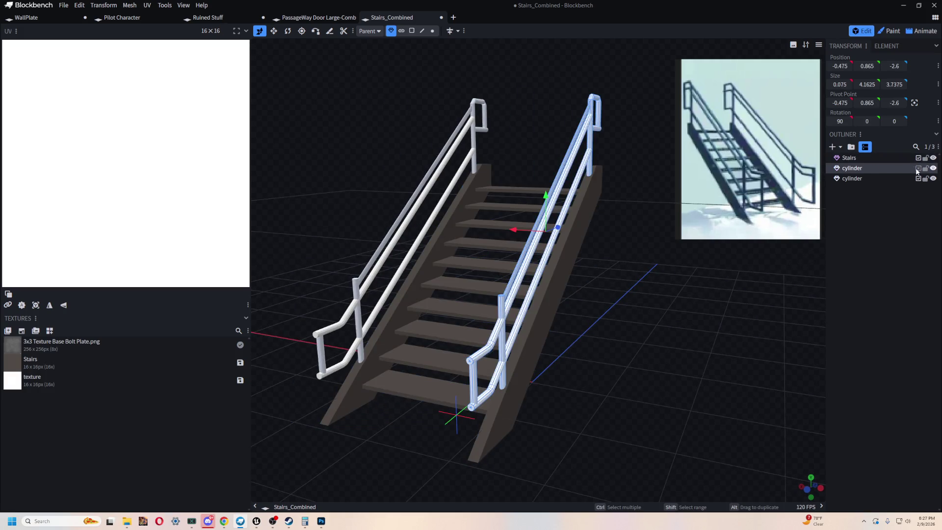
left_click(933, 168)
Rename the left handrail cylinder to Rail and inspect its lower end
double_click(870, 181)
type("Rail")
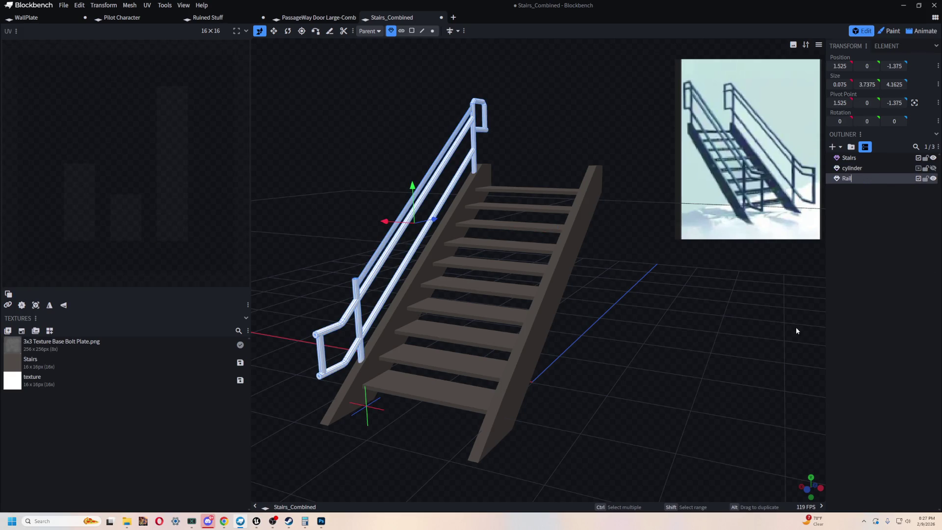
key("Return")
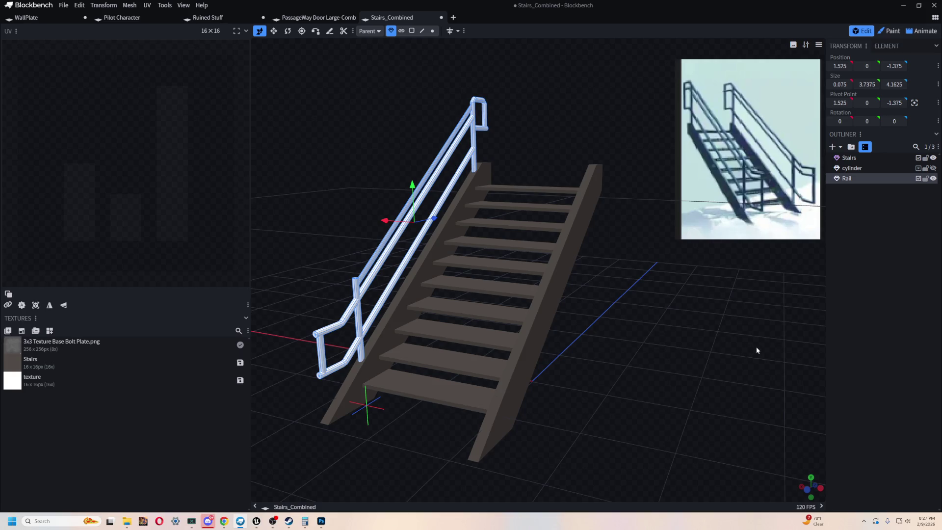
left_click_drag(607, 331, 546, 273)
scroll(547, 272, "up", 5)
mouse_move(507, 367)
left_mouse_down()
mouse_move(454, 425)
mouse_move(585, 404)
mouse_move(623, 298)
mouse_move(613, 349)
mouse_move(636, 363)
mouse_move(508, 423)
mouse_move(608, 335)
mouse_move(688, 347)
mouse_move(673, 365)
mouse_move(656, 350)
left_mouse_up()
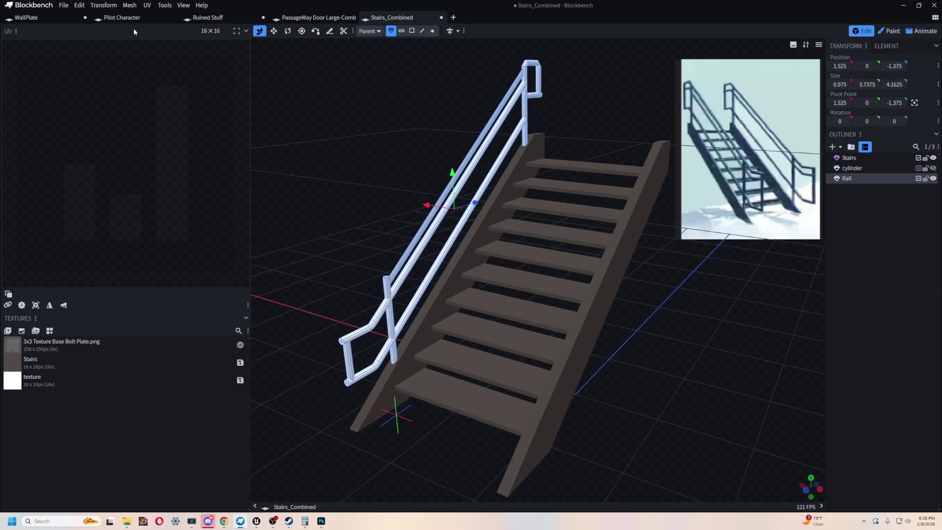
left_click(64, 7)
mouse_move(107, 152)
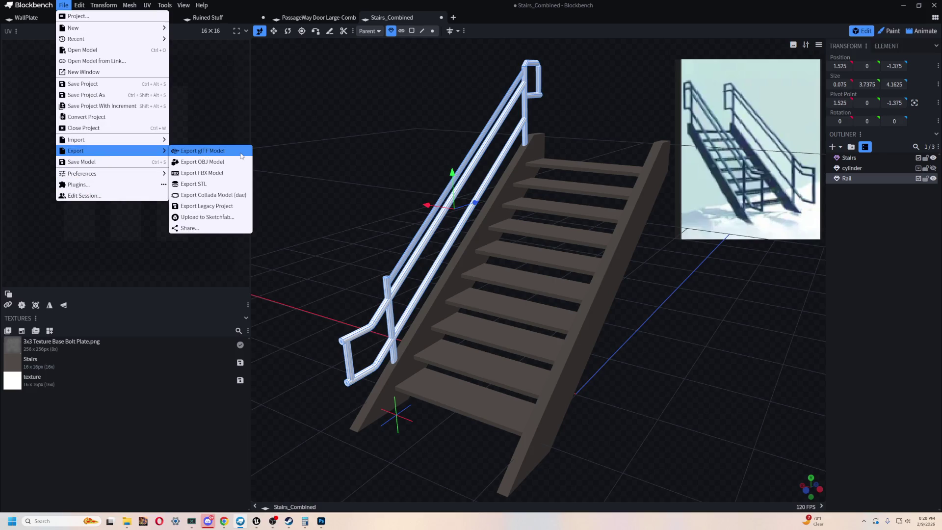
left_click(668, 354)
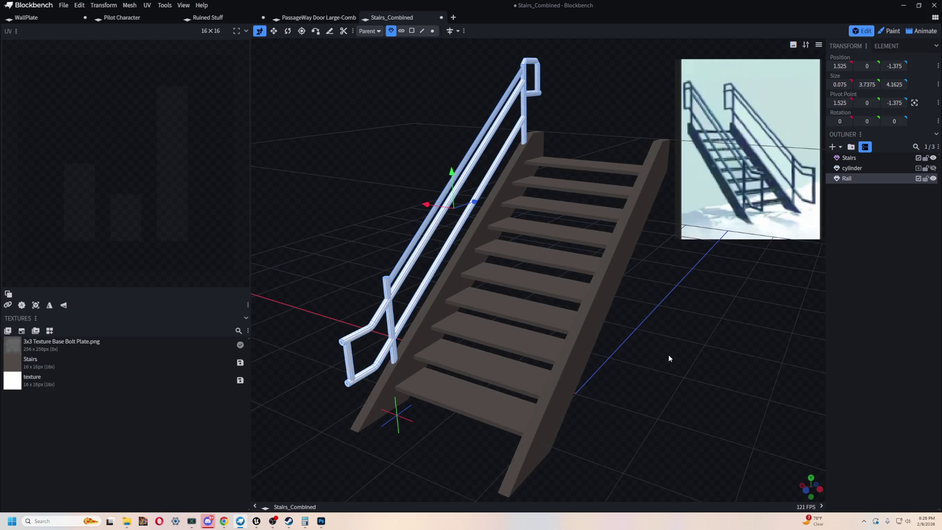
left_click(584, 342)
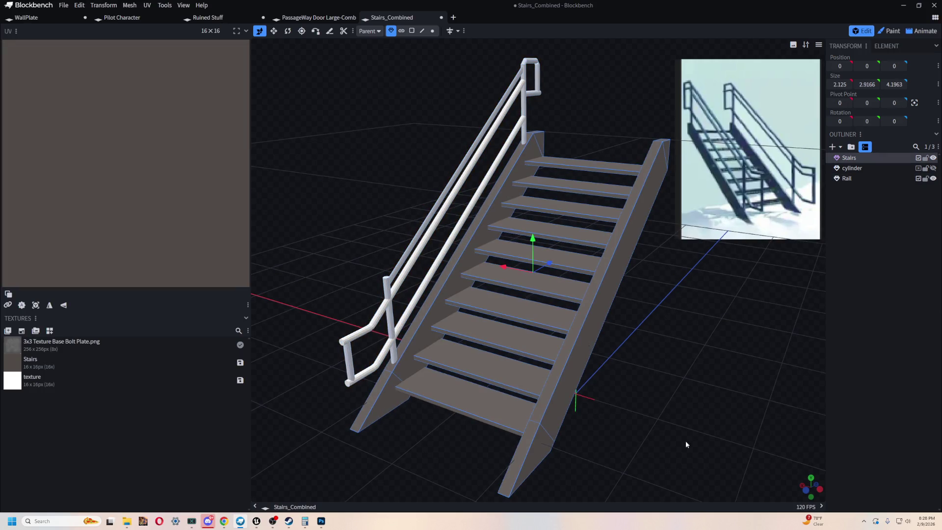
left_click_drag(684, 441, 548, 180)
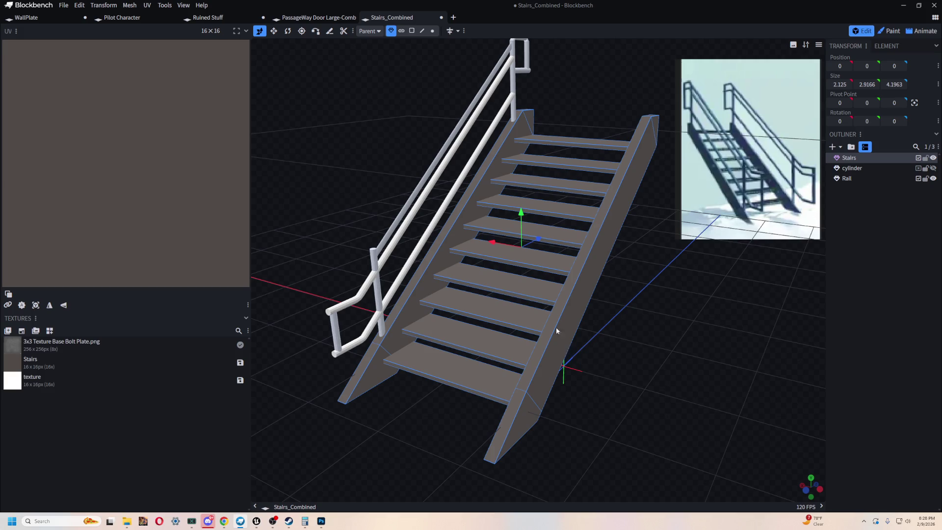
mouse_move(458, 449)
left_mouse_down()
mouse_move(652, 367)
mouse_move(626, 323)
mouse_move(624, 330)
left_mouse_up()
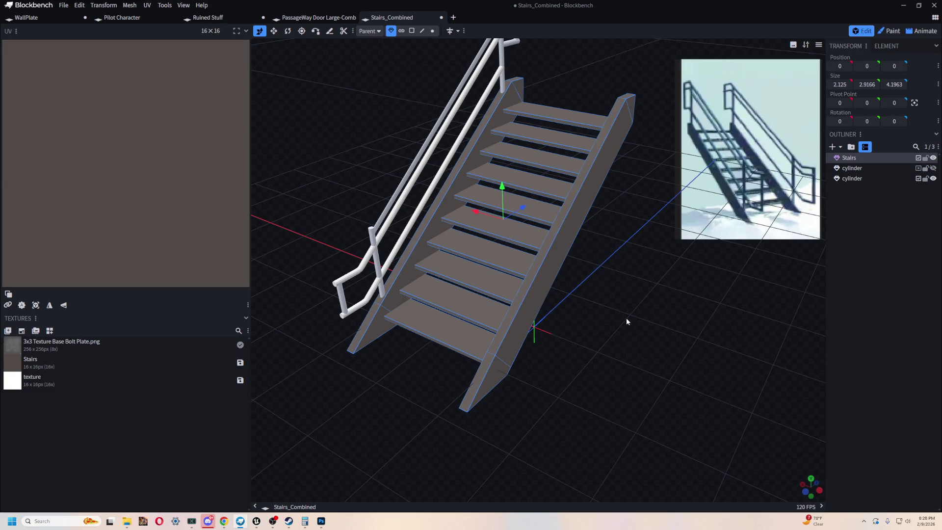
Undo back to separate meshes and merge the two side stringers into one mesh
key("ctrl+z")
key("ctrl+z")
key("ctrl+z")
key("ctrl+z")
key("ctrl+z")
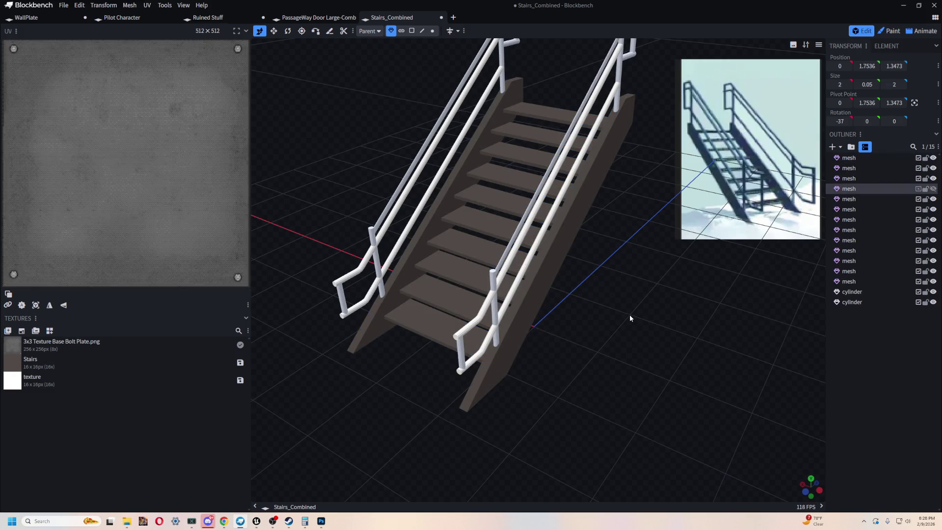
mouse_move(646, 373)
left_mouse_down()
mouse_move(569, 441)
mouse_move(580, 389)
mouse_move(529, 380)
mouse_move(523, 400)
mouse_move(336, 426)
left_mouse_up()
key("ctrl+z")
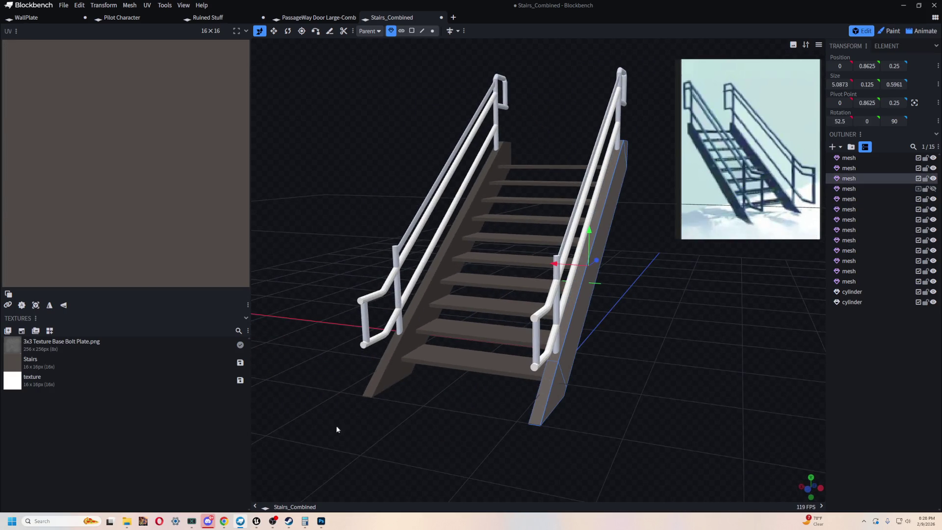
left_click(391, 382, "shift")
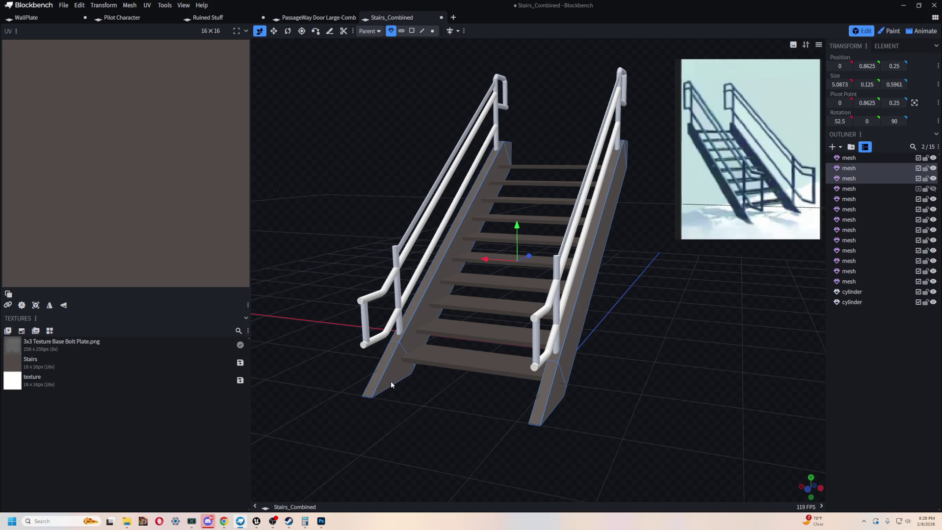
right_click(849, 179)
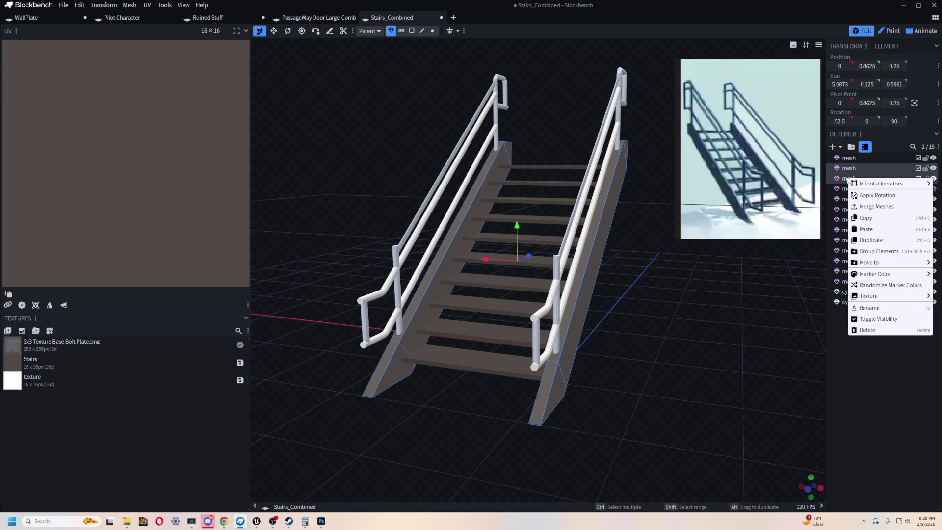
left_click(892, 206)
Select the merged stringer mesh in the Outliner and clear its old name
mouse_move(655, 337)
left_mouse_down()
mouse_move(702, 354)
mouse_move(588, 304)
left_mouse_up()
mouse_move(492, 267)
left_mouse_down()
mouse_move(557, 267)
mouse_move(549, 278)
mouse_move(499, 269)
mouse_move(664, 334)
left_mouse_up()
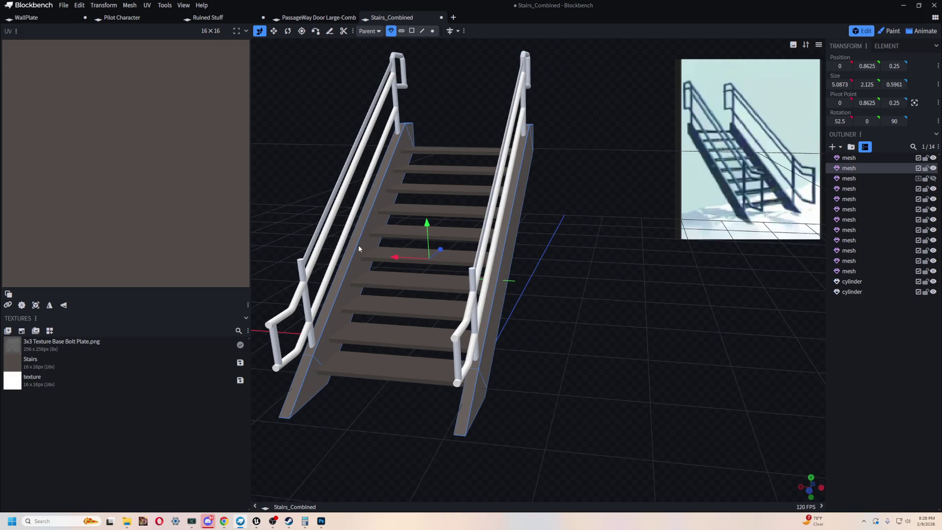
left_click(393, 232)
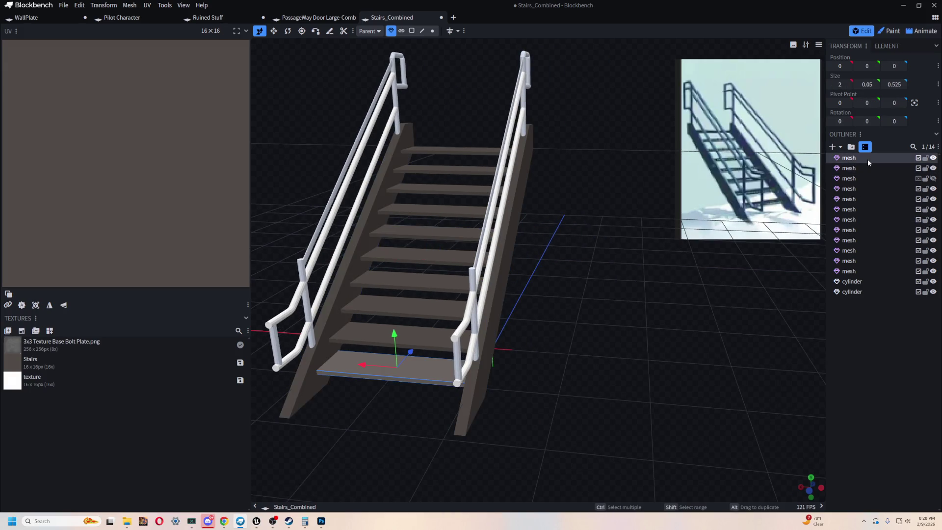
left_click(391, 157)
double_click(849, 168)
key("BackSpace")
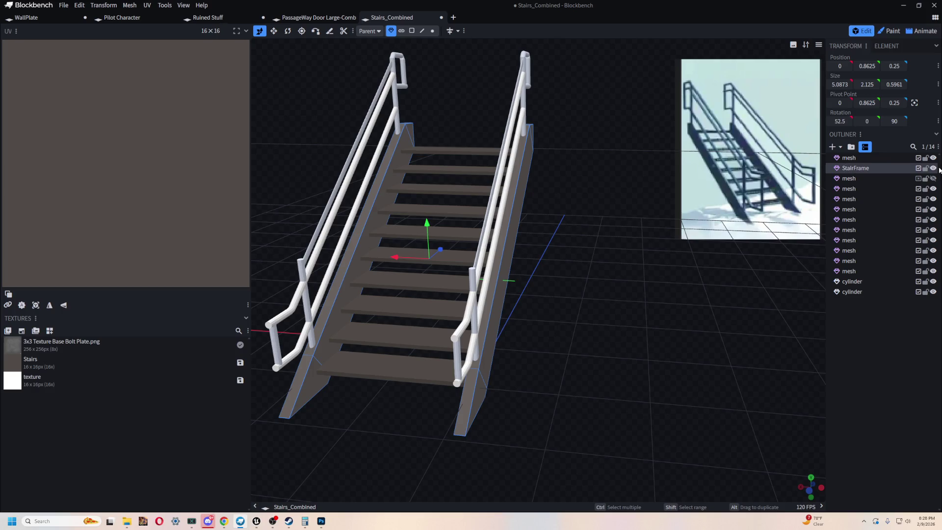
Select all ten stair steps from top to bottom and merge them into one mesh
left_click(449, 146)
left_click(459, 169, "shift")
left_click(459, 189, "shift")
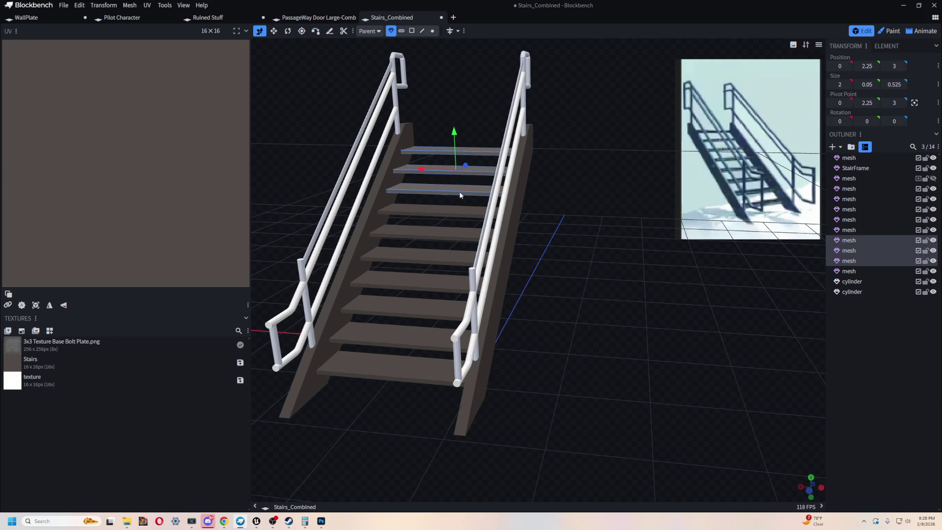
left_click(459, 210, "shift")
left_click(458, 231, "shift")
left_click(454, 253, "shift")
left_click(449, 280, "shift")
left_click(440, 314, "shift")
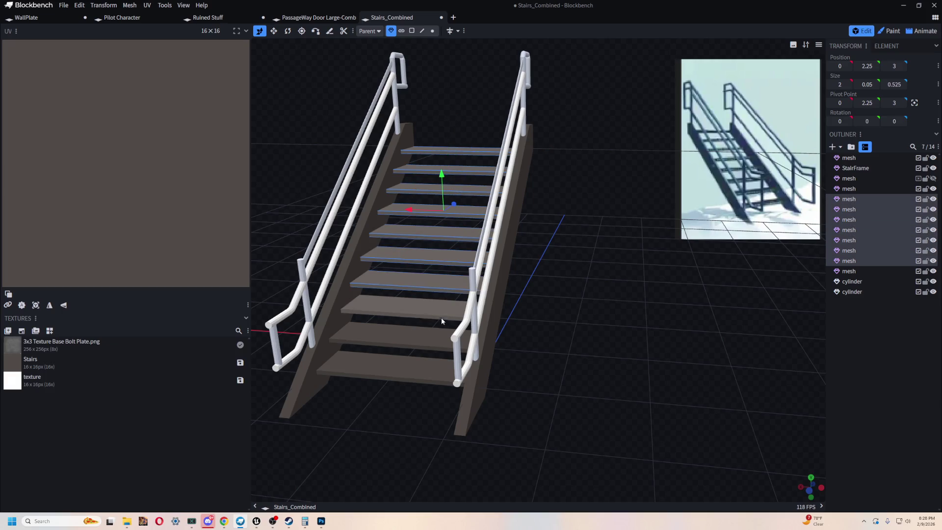
left_click(441, 337, "shift")
left_click(441, 366, "shift")
right_click(850, 192)
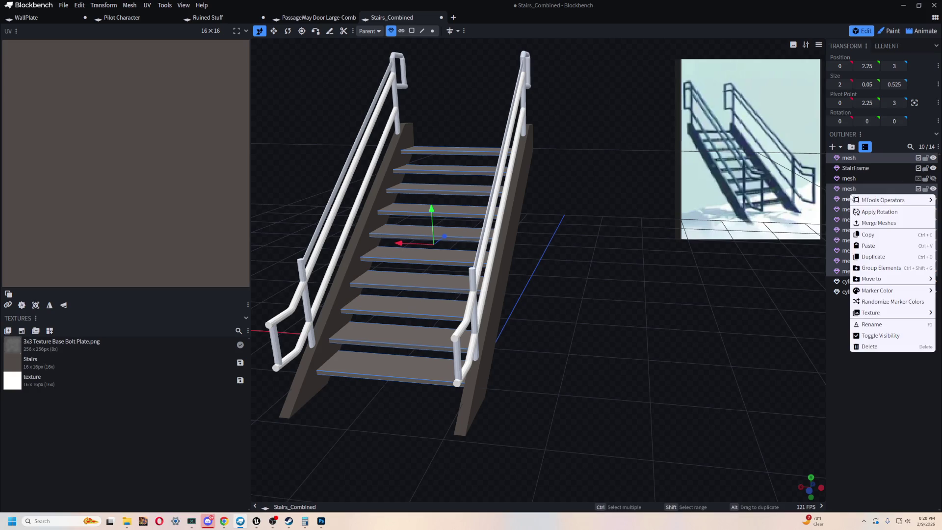
left_click(882, 225)
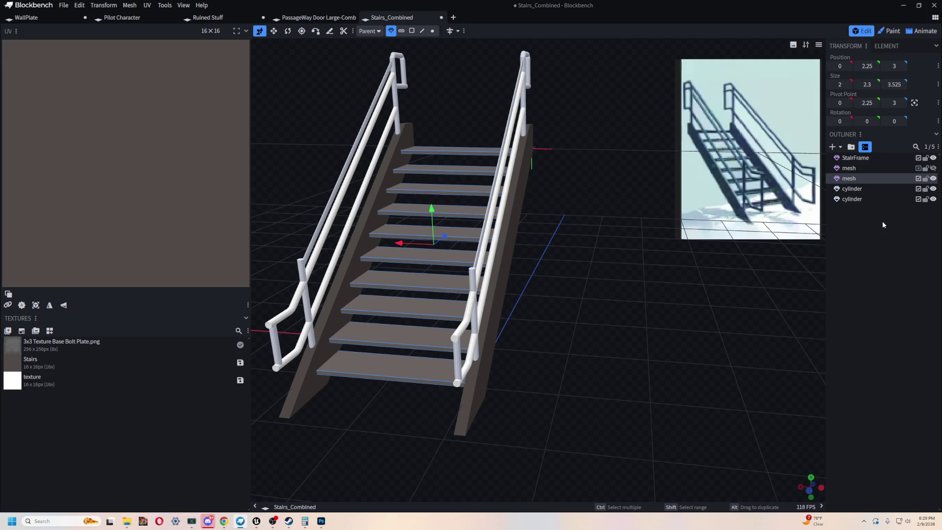
Check the merged steps by toggling visibility, name them Steps, and select the leftover mesh
left_click(931, 178)
left_click(928, 179)
type("Step")
left_click(872, 170)
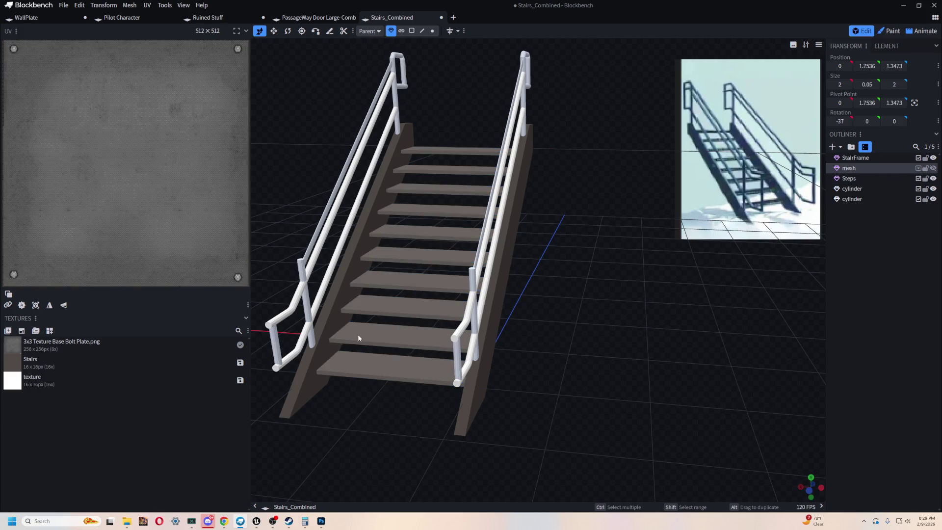
left_click_drag(358, 337, 568, 402)
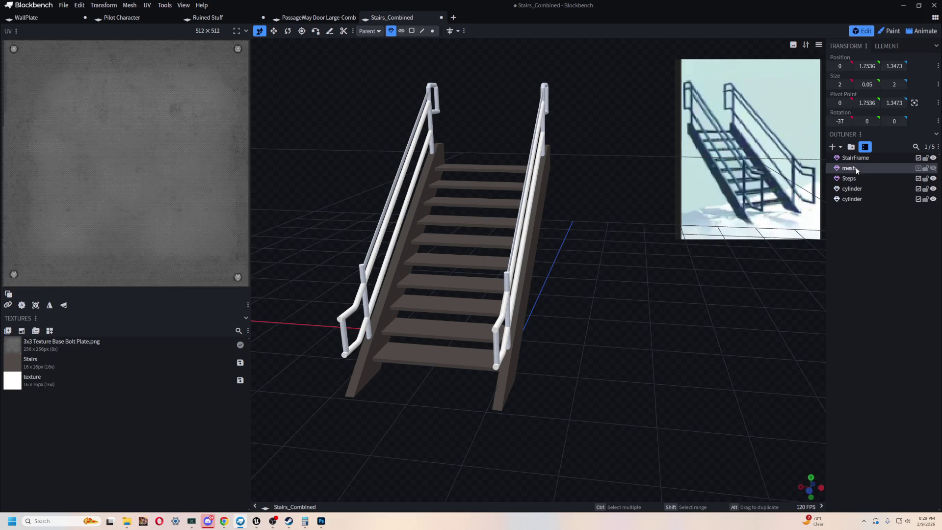
Delete the leftover unnamed mesh and check the frame by briefly hiding Steps
key("Delete")
left_click(932, 169)
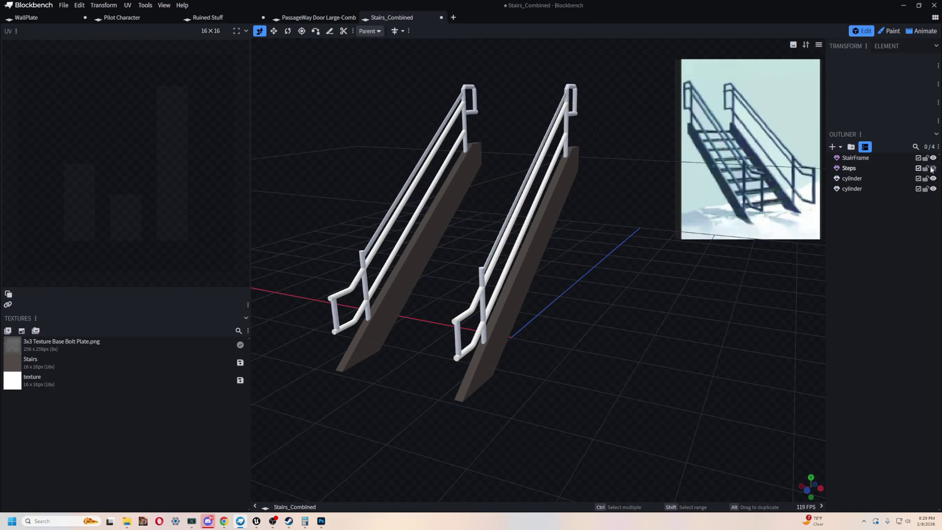
left_click(933, 168)
left_click(933, 161)
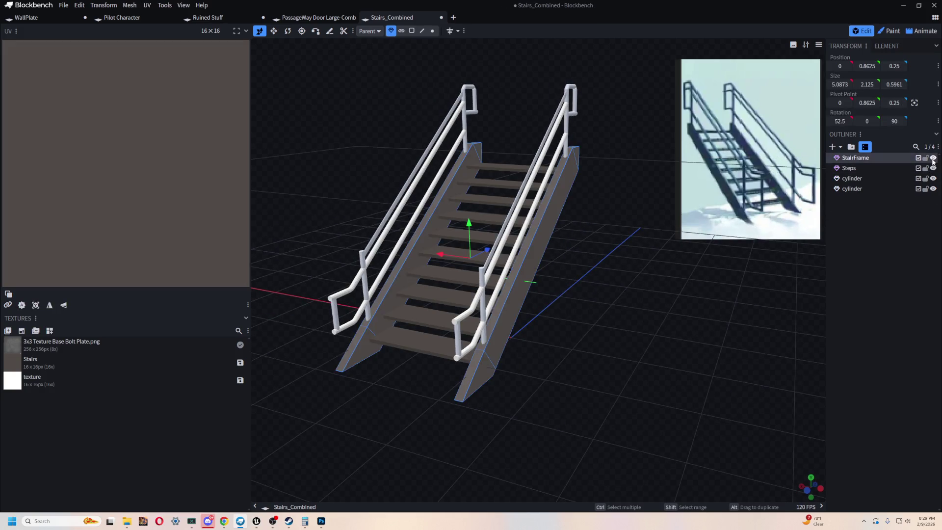
Toggle both handrails' visibility to compare them, hiding both
left_click(933, 188)
left_click(933, 188)
left_click(933, 188)
left_click(933, 189)
left_click(934, 178)
left_click(934, 178)
left_click(933, 189)
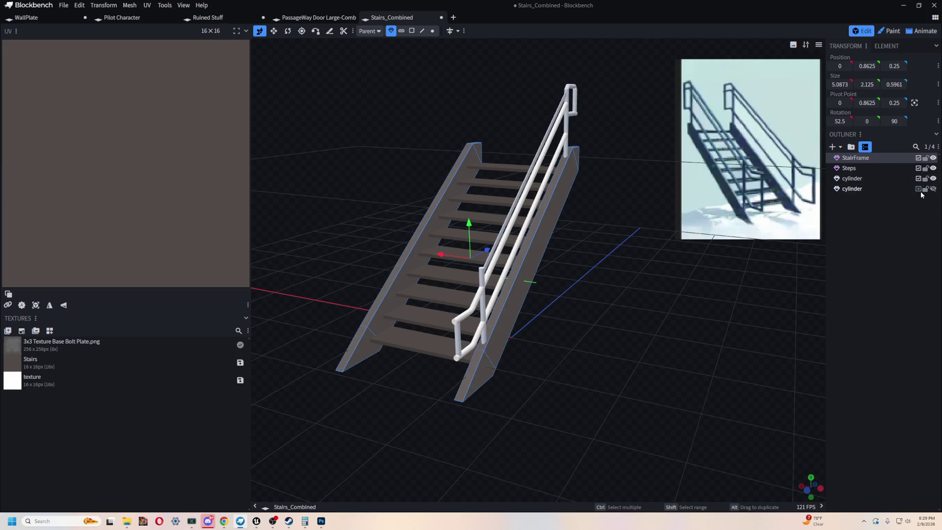
left_click(922, 196)
Hide and re-show StairFrame and Steps, leaving only one handrail visible
left_click(933, 179)
left_click(933, 168)
left_click(933, 158)
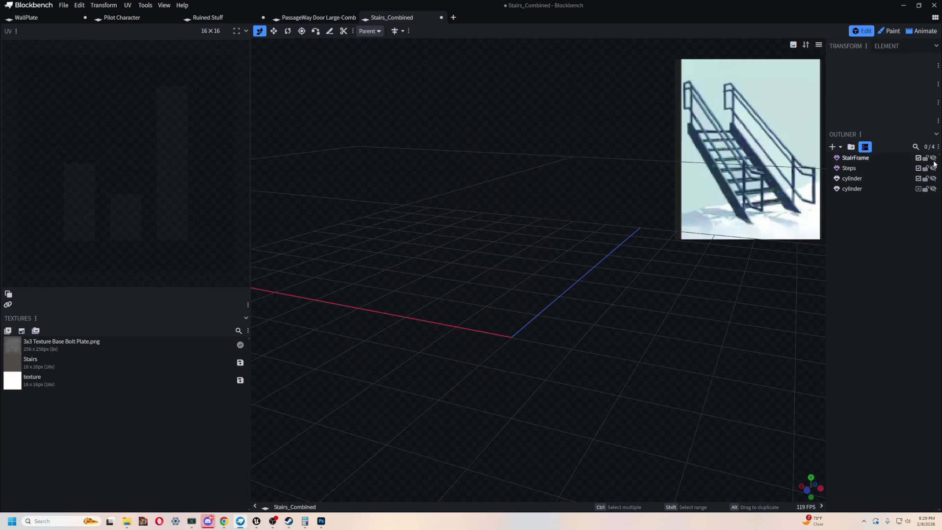
left_click(933, 158)
left_click(933, 168)
left_click(933, 179)
mouse_move(746, 326)
left_mouse_down()
mouse_move(746, 349)
mouse_move(763, 337)
mouse_move(542, 361)
mouse_move(659, 363)
mouse_move(613, 363)
left_mouse_up()
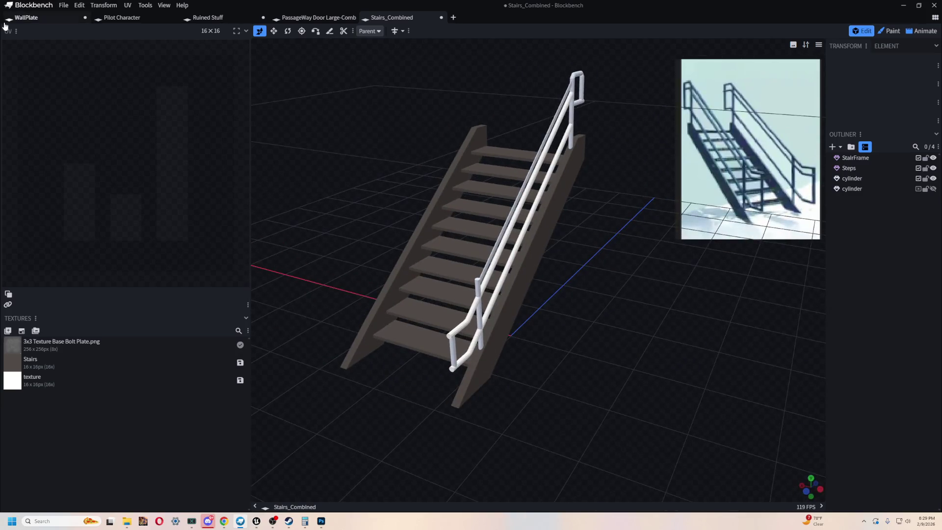
left_click(62, 6)
left_click(77, 4)
Save the project as Stairs_Combined.bbmodel
mouse_move(64, 5)
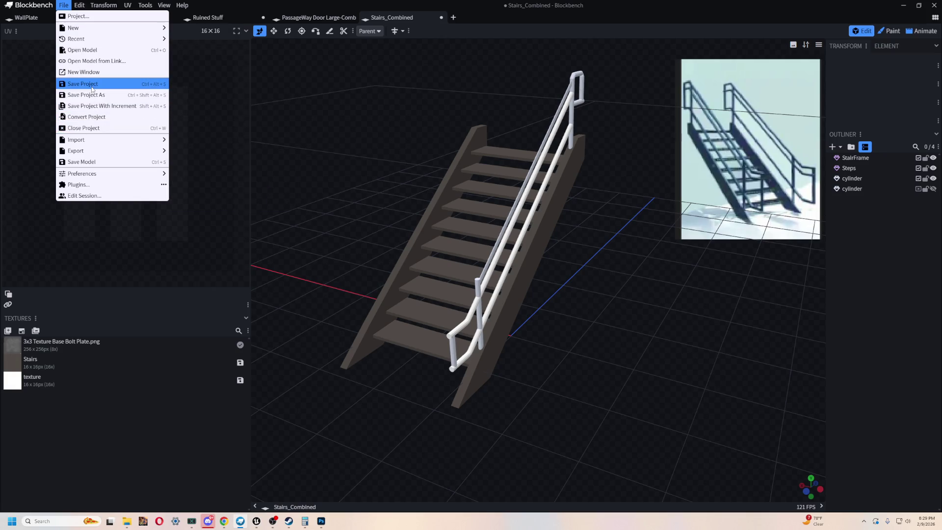
left_click(328, 97)
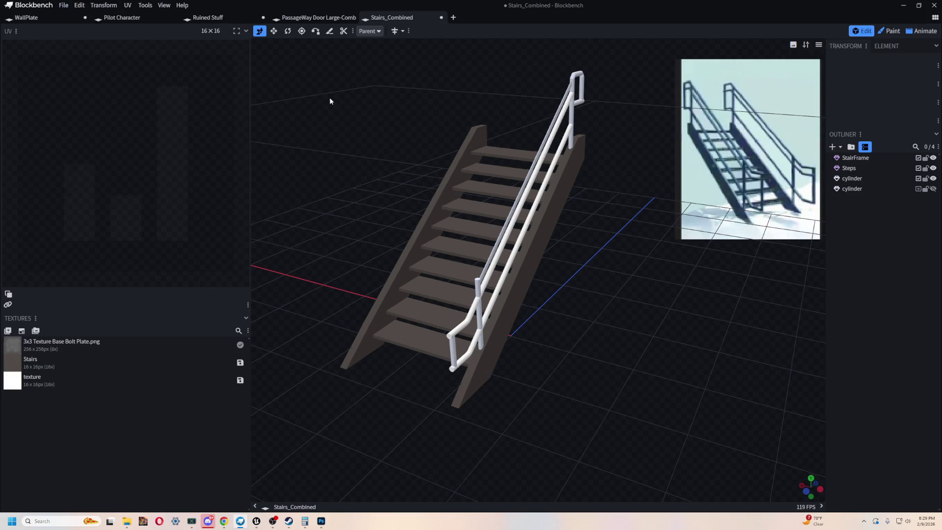
left_click(68, 6)
left_click(144, 95)
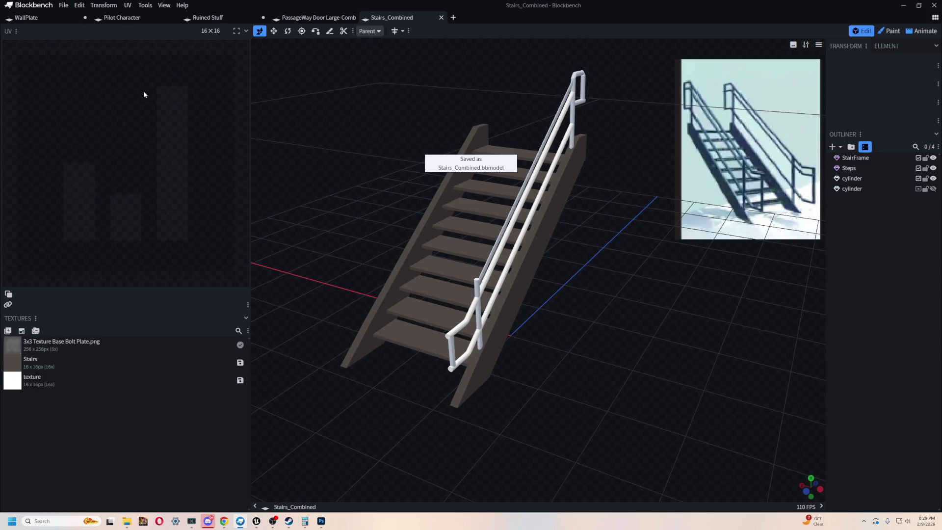
Export the model as glTF, accepting the default export settings
left_click(64, 5)
mouse_move(106, 175)
mouse_move(108, 151)
left_click(201, 161)
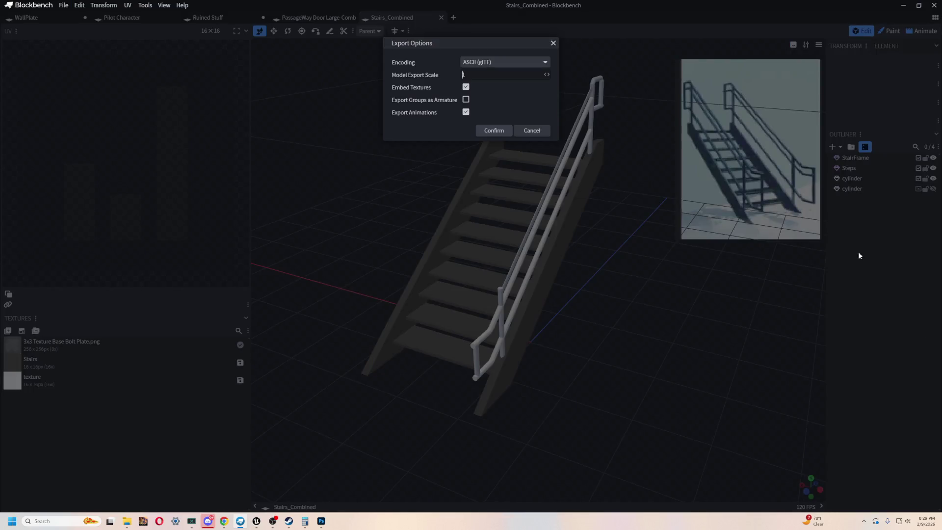
left_click(498, 131)
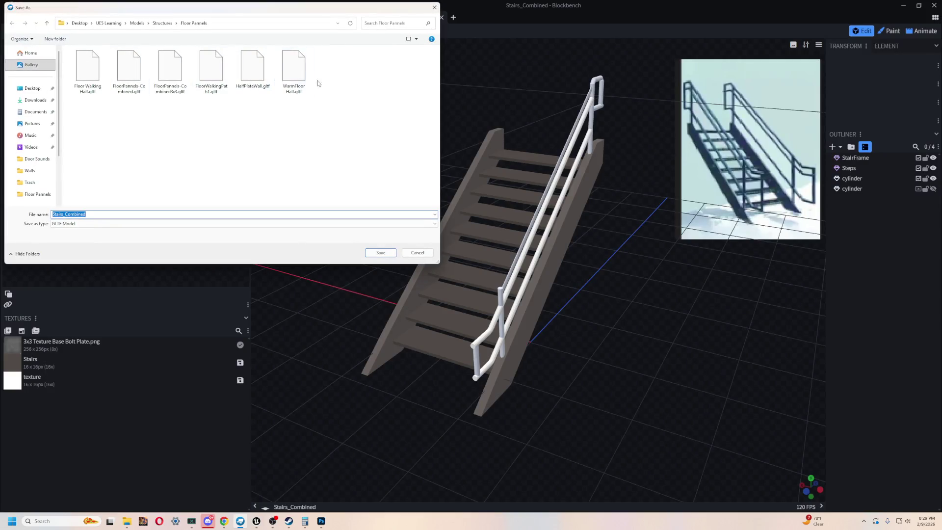
Create a new Stairs folder under Structures as the export destination
left_click(162, 23)
right_click(346, 107)
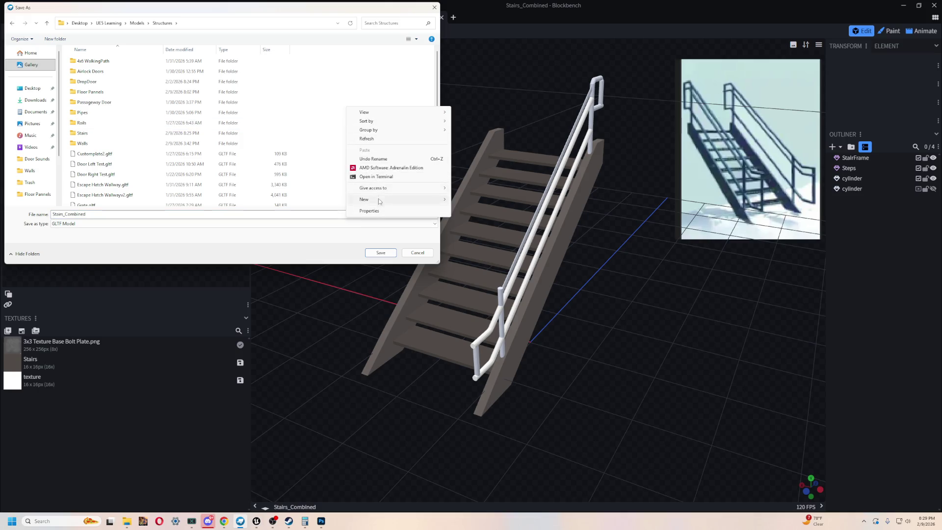
mouse_move(391, 200)
left_click(472, 200)
type("Stairs")
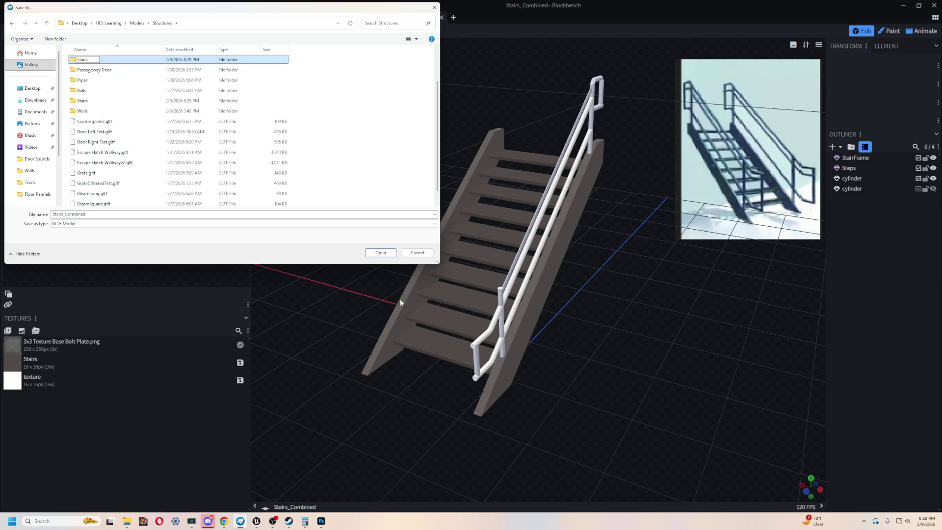
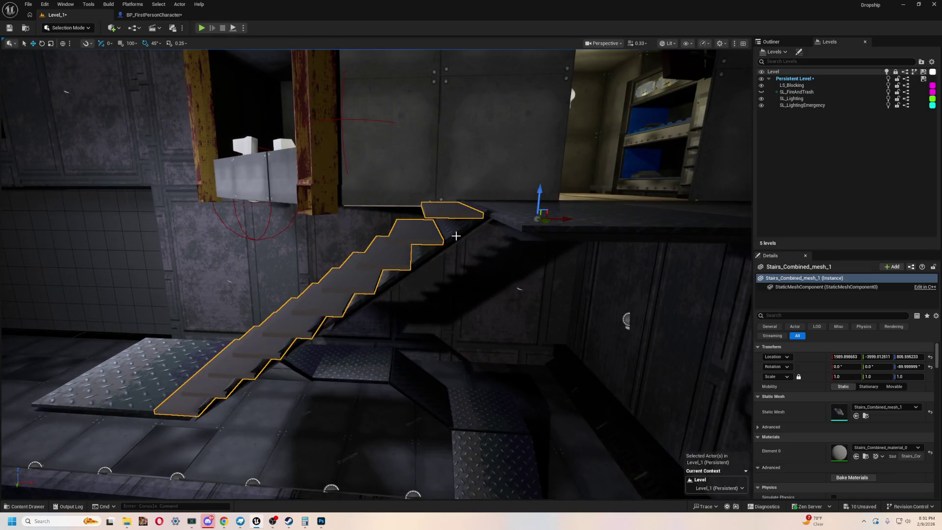
Nudge the Blockbench staircase slightly along X and raise it a fraction on Z
left_click(456, 236)
left_click_drag(447, 304, 434, 297)
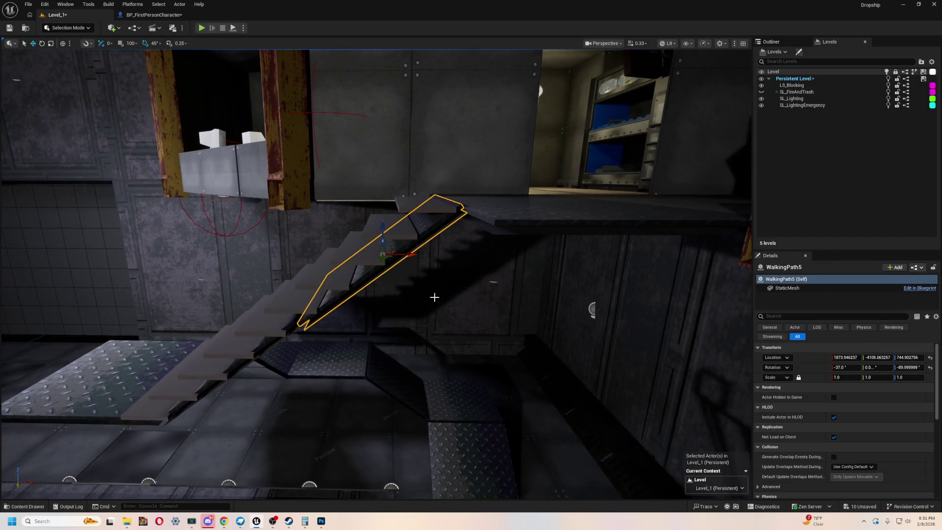
left_click(350, 237)
key("f")
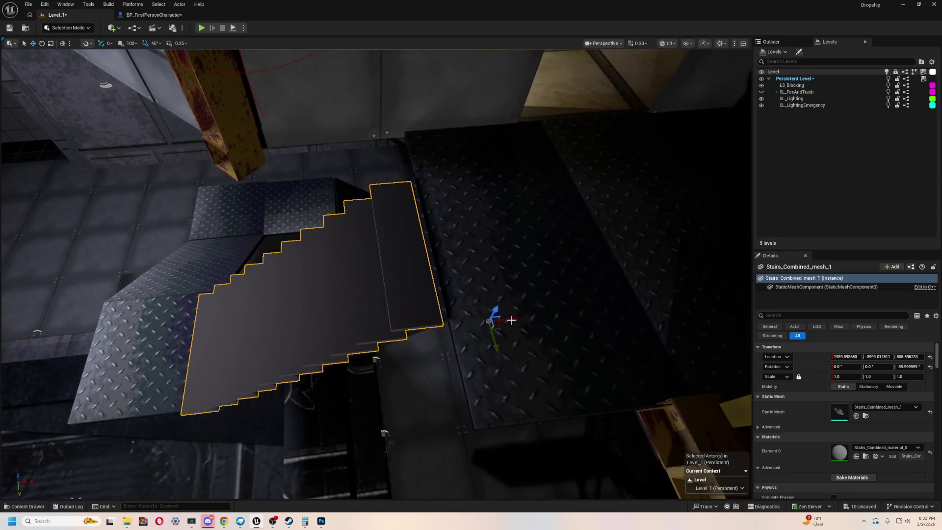
left_click_drag(516, 317, 523, 318)
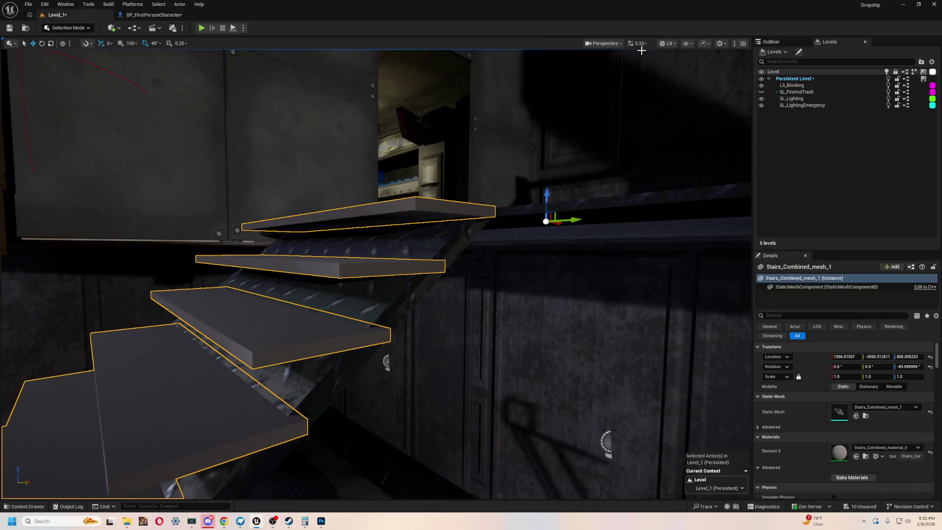
left_click(633, 44)
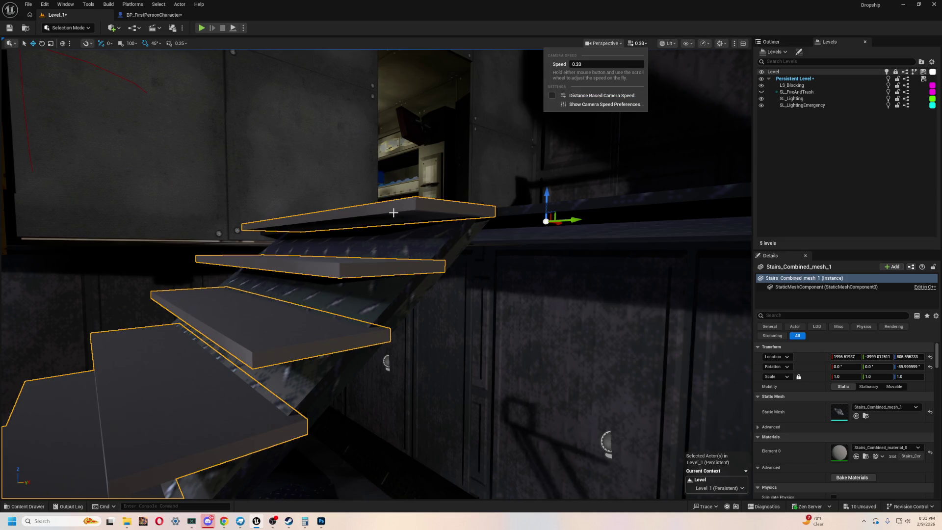
left_click_drag(404, 227, 467, 298)
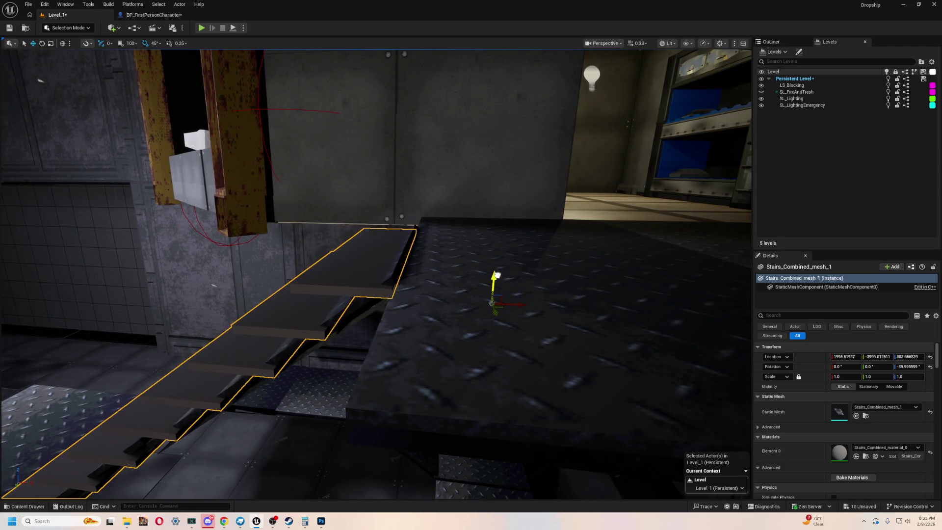
left_click_drag(503, 271, 503, 272)
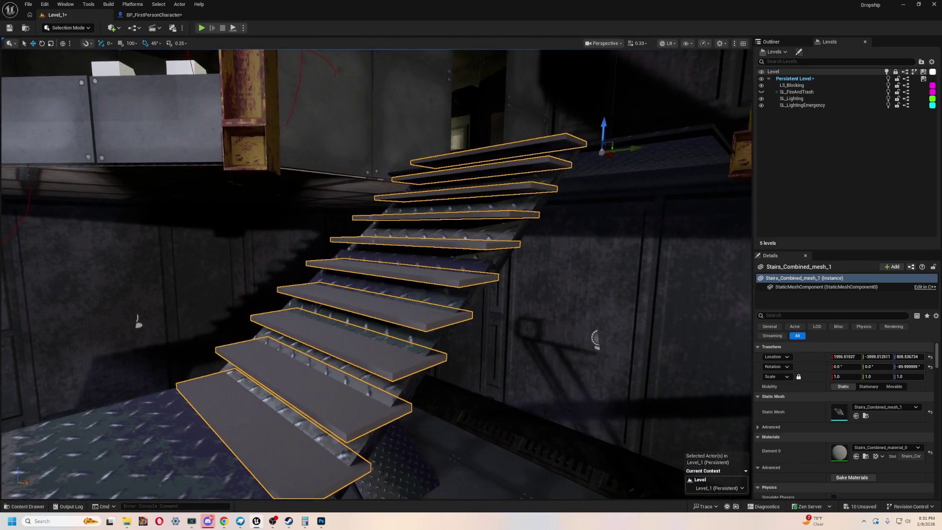
left_click_drag(366, 449, 367, 450)
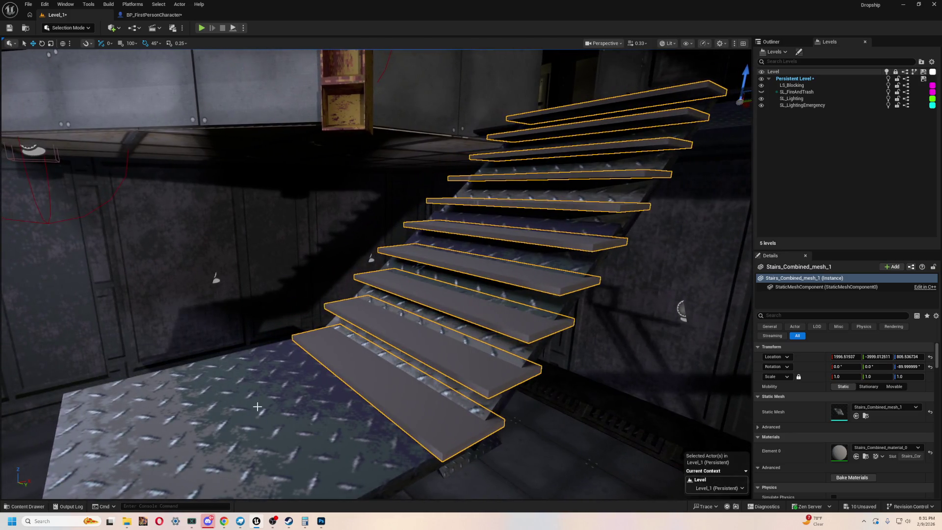
Delete the old angled WalkingPath22 ramp beside the stairs
left_click(309, 383)
left_click_drag(309, 384, 299, 308)
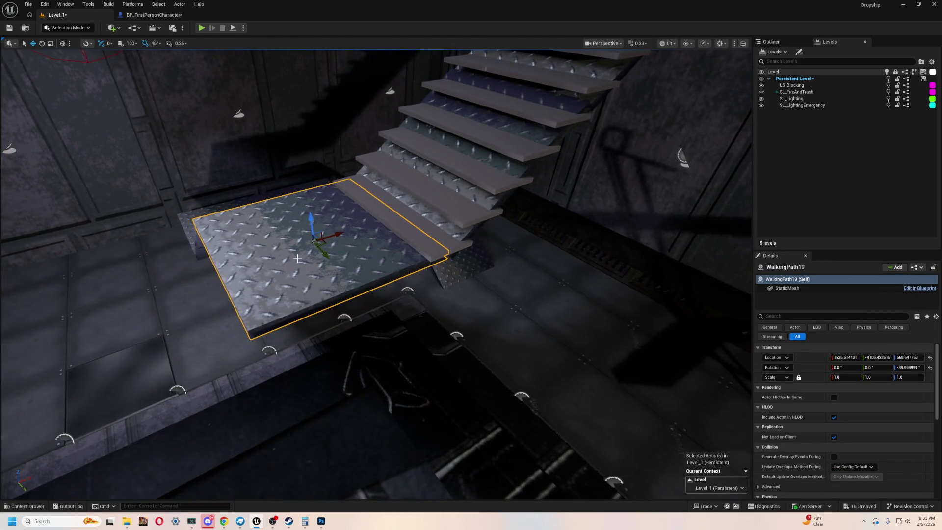
left_click_drag(298, 258, 297, 259)
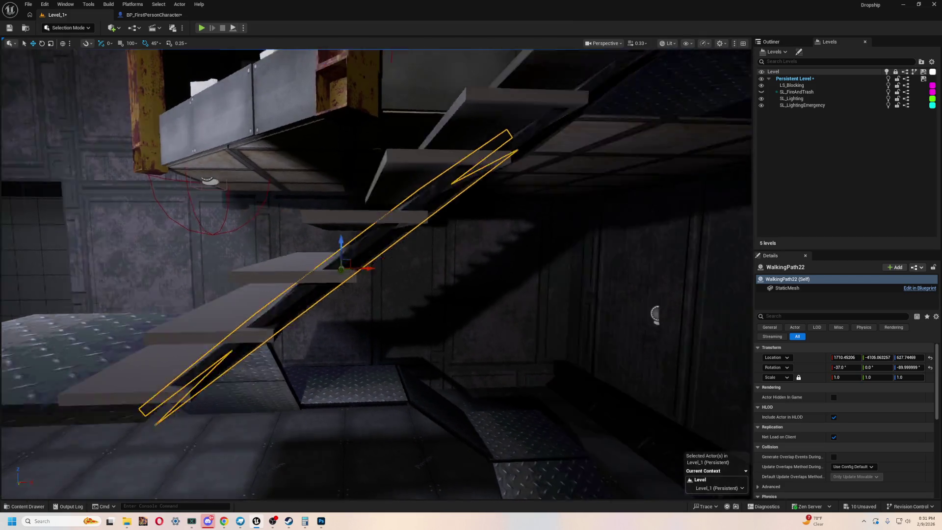
key("Delete")
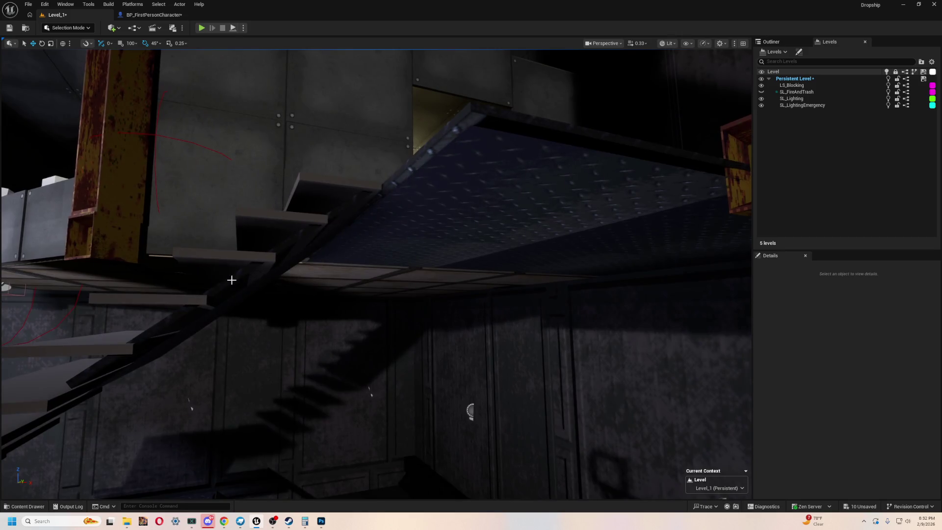
key("ctrl+z")
key("ctrl+y")
Reselect the Blockbench staircase and show the Stairs_Combined StaticMeshes folder
mouse_move(259, 311)
left_mouse_down()
mouse_move(294, 284)
mouse_move(284, 255)
left_mouse_up()
mouse_move(368, 385)
left_mouse_down()
mouse_move(393, 275)
mouse_move(413, 248)
left_mouse_up()
left_click(269, 384)
left_click(413, 248)
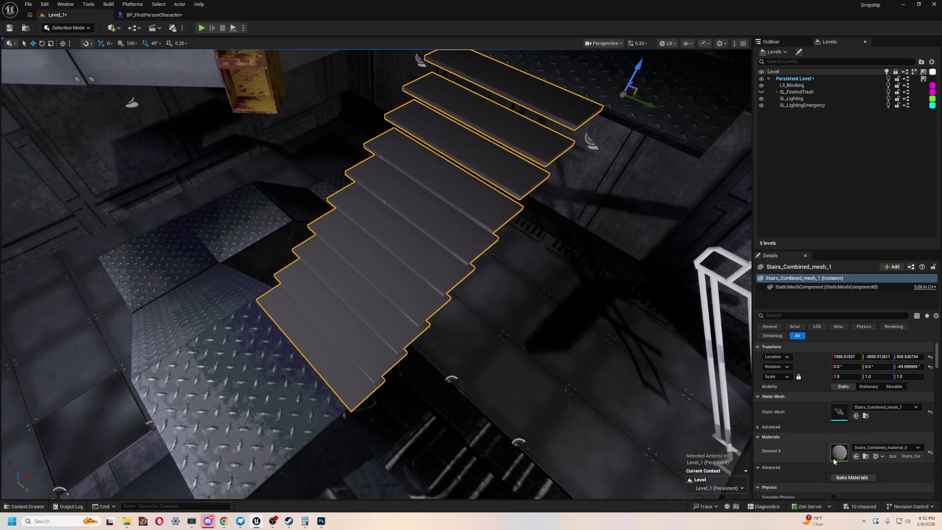
key("ctrl+space")
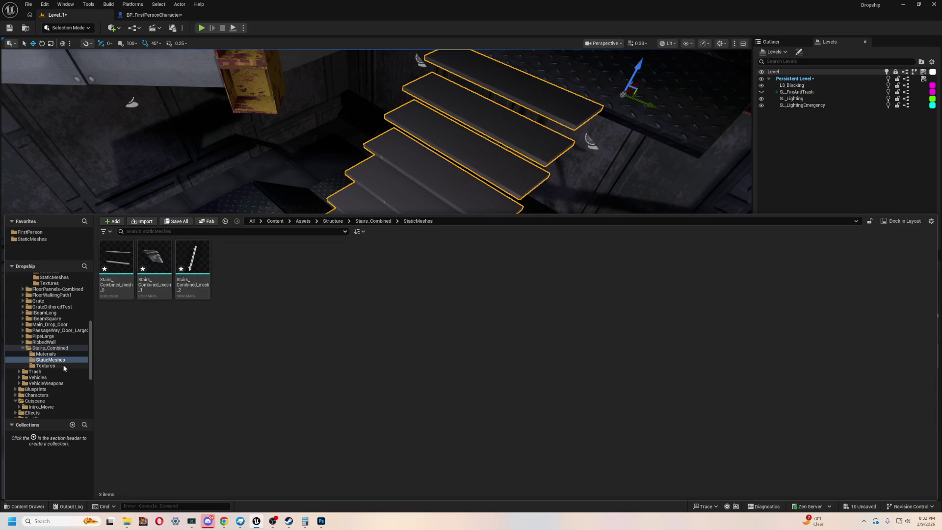
Move Stairs_Combined_mesh_0 toward the staircase along X and stand it up 90°
left_click_drag(465, 132, 441, 196)
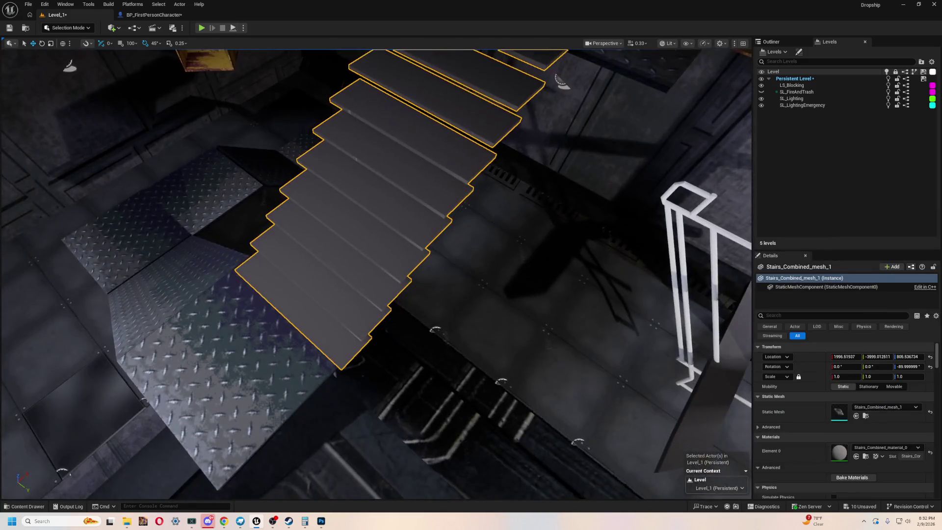
mouse_move(474, 134)
left_mouse_down()
mouse_move(417, 192)
mouse_move(651, 98)
left_mouse_up()
left_click(543, 196)
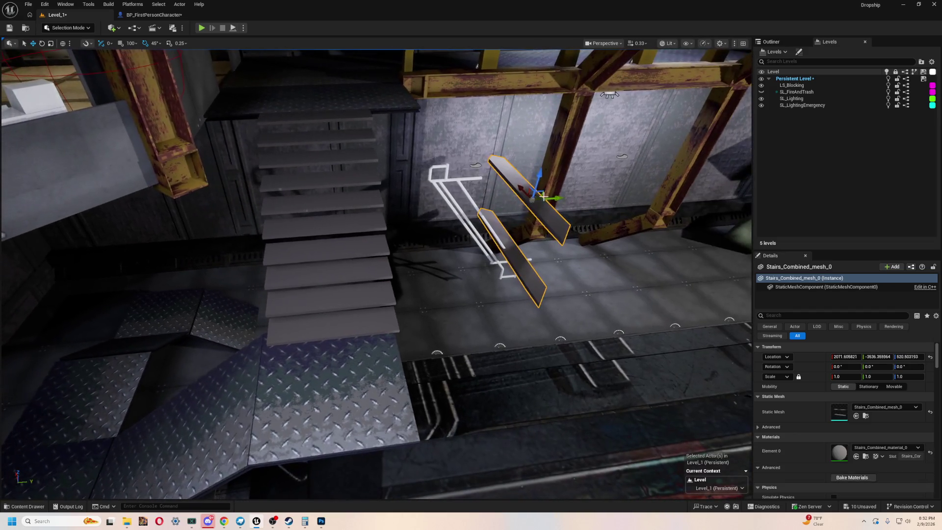
mouse_move(532, 199)
left_mouse_down()
mouse_move(644, 275)
mouse_move(387, 325)
mouse_move(412, 322)
left_mouse_up()
mouse_move(324, 276)
left_mouse_down()
mouse_move(368, 269)
mouse_move(393, 284)
left_mouse_up()
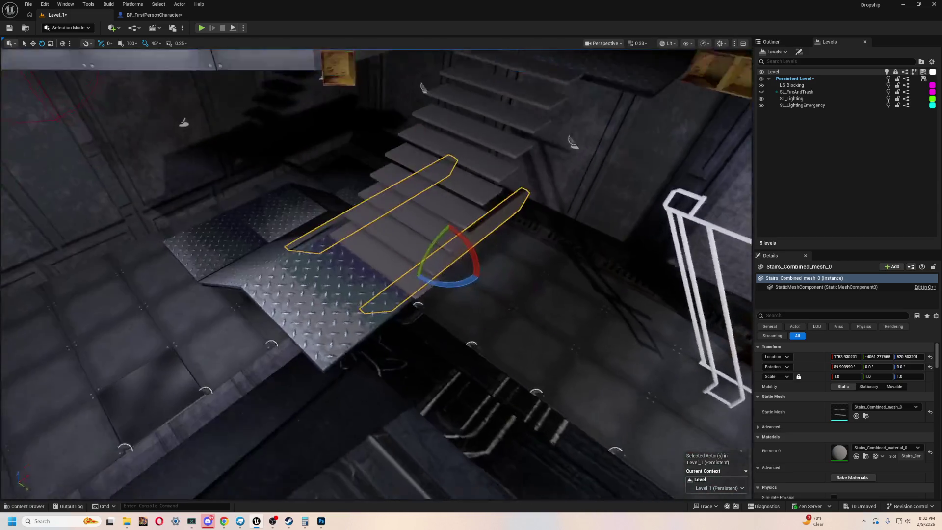
mouse_move(462, 293)
left_mouse_down()
mouse_move(485, 373)
mouse_move(451, 358)
left_mouse_up()
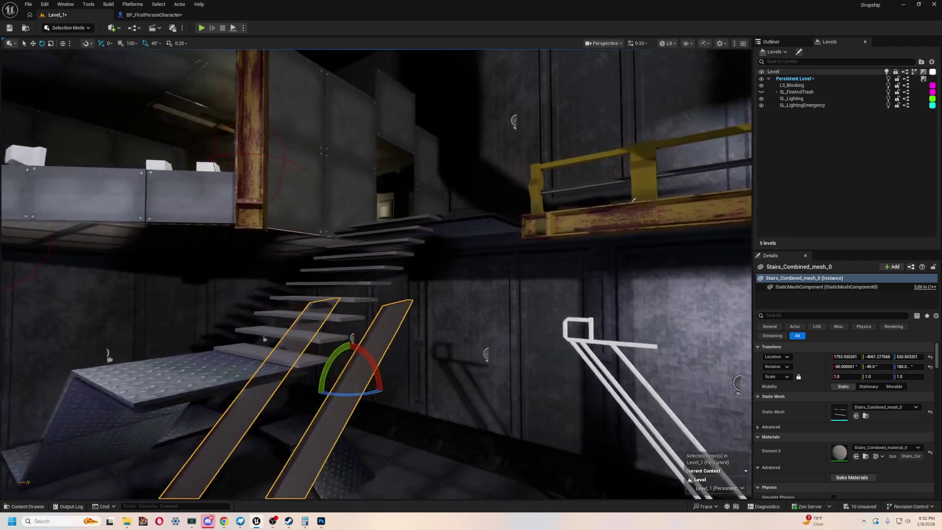
left_click_drag(403, 276, 403, 276)
Lift the stringer on Z, flip it to match the stair slope, then lower it
key("w")
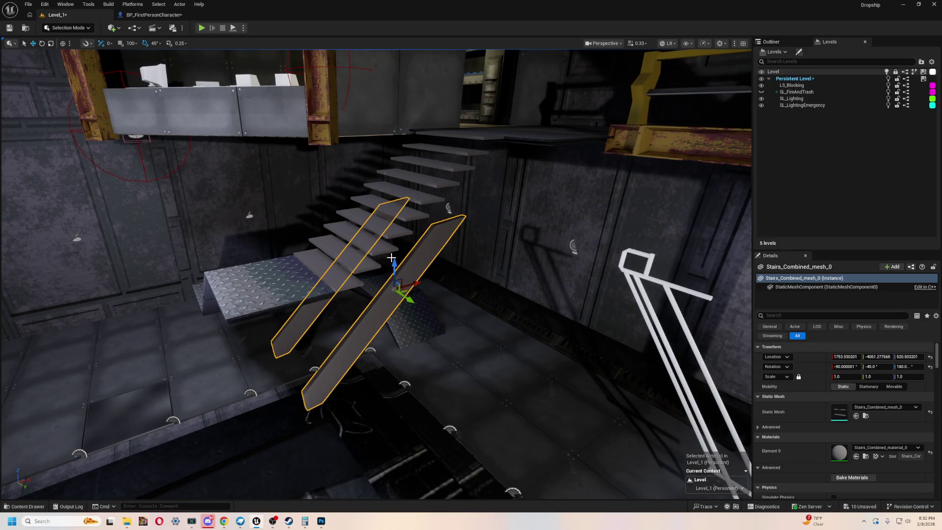
mouse_move(397, 226)
left_mouse_down()
mouse_move(429, 155)
mouse_move(397, 182)
mouse_move(417, 196)
left_mouse_up()
left_click_drag(428, 328, 562, 144)
key("w")
mouse_move(389, 278)
left_mouse_down()
mouse_move(394, 390)
mouse_move(410, 285)
mouse_move(452, 252)
mouse_move(472, 262)
mouse_move(504, 248)
left_mouse_up()
Turn the stringer 180° and raise it to about 691 on Z
key("e")
left_click_drag(360, 286, 274, 289)
key("w")
left_click_drag(491, 211, 501, 205)
left_click_drag(384, 242, 402, 174)
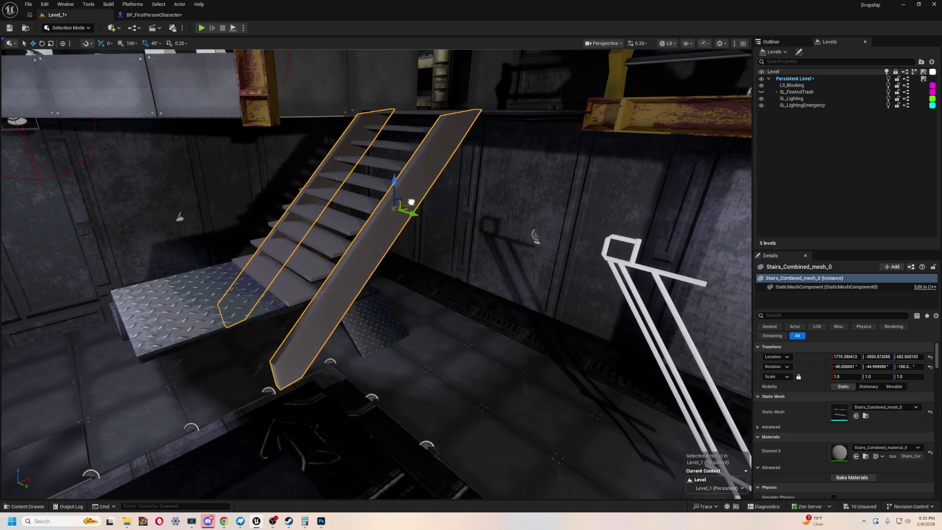
mouse_move(435, 201)
left_mouse_down()
mouse_move(481, 211)
mouse_move(470, 253)
mouse_move(429, 267)
mouse_move(434, 282)
mouse_move(422, 289)
left_mouse_up()
key("e")
Lower the stringer to about 593 on Z and check its fit against the steps
mouse_move(397, 326)
left_mouse_down()
mouse_move(378, 321)
mouse_move(398, 326)
left_mouse_up()
key("w")
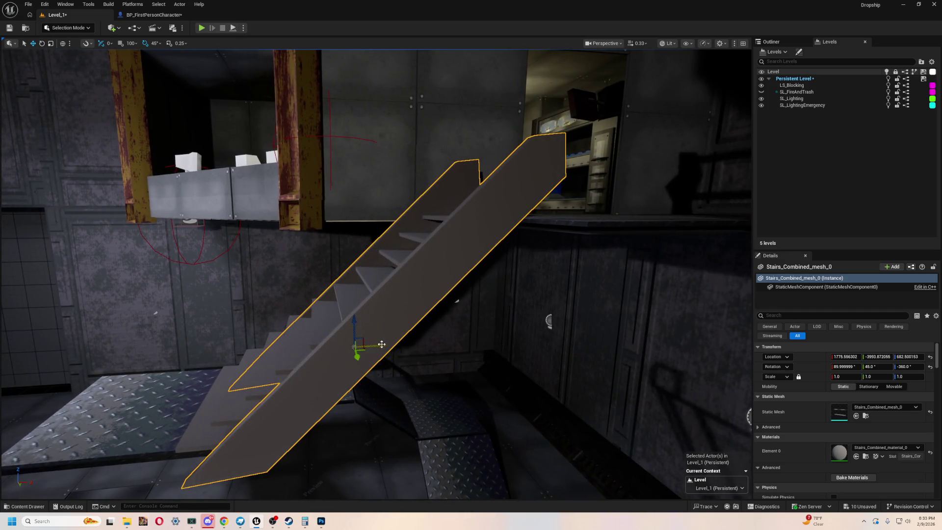
left_click_drag(316, 325, 310, 409)
mouse_move(418, 310)
left_mouse_down()
mouse_move(395, 300)
mouse_move(356, 326)
mouse_move(357, 342)
mouse_move(351, 336)
left_mouse_up()
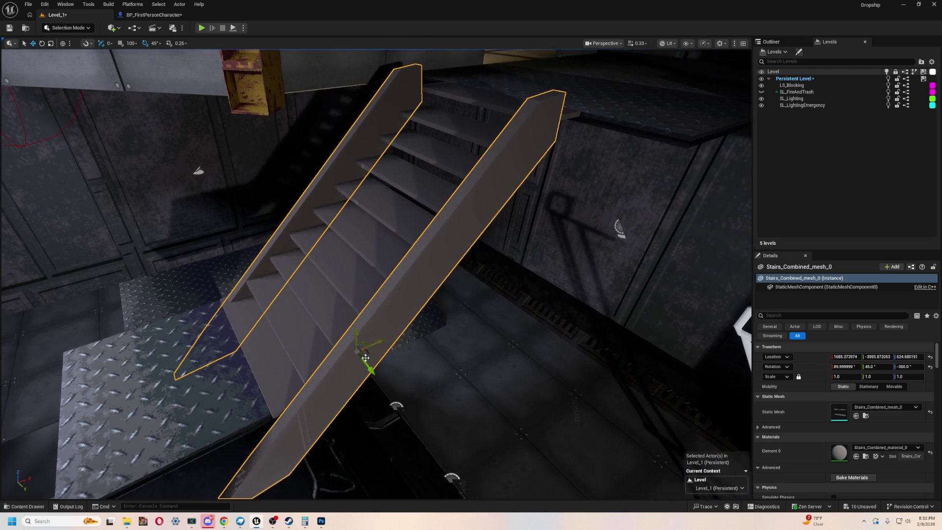
left_click_drag(431, 305, 431, 305)
left_click_drag(380, 280, 380, 280)
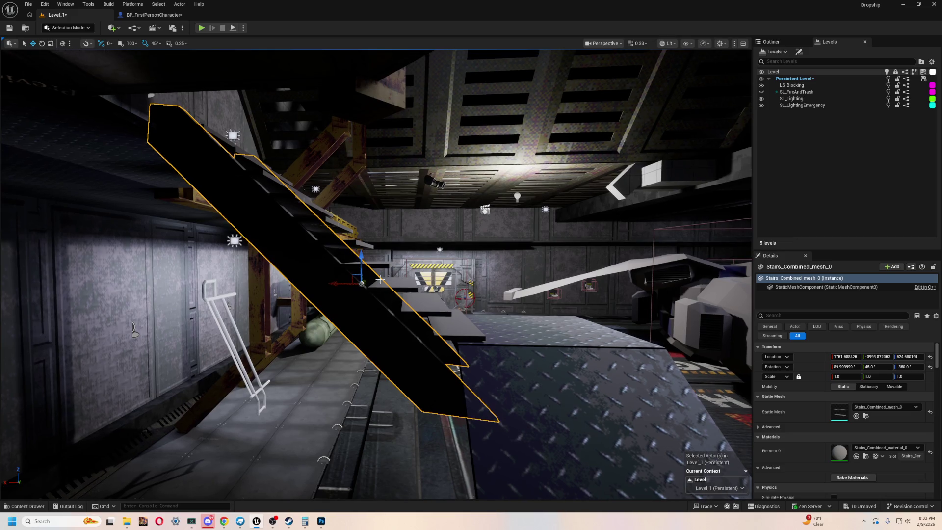
left_click_drag(436, 394, 434, 393)
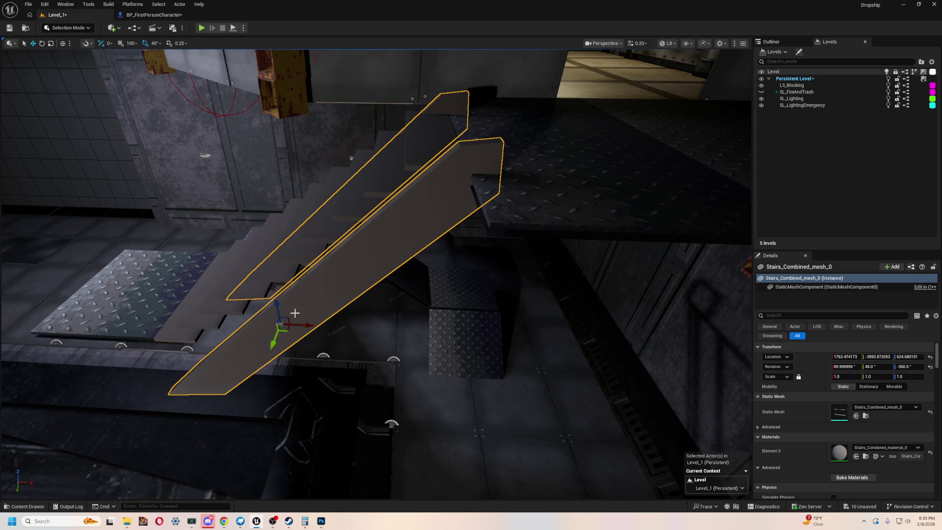
left_click_drag(295, 312, 269, 307)
left_click(261, 310)
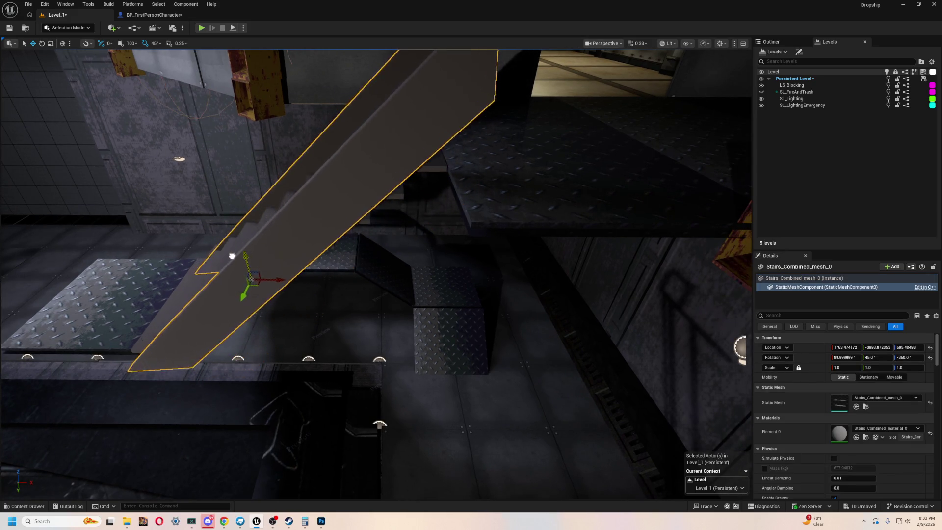
Nudge the stringer along Y, set its pitch to 0 and reset rotation to 0, 0, 0
left_click_drag(376, 273, 377, 274)
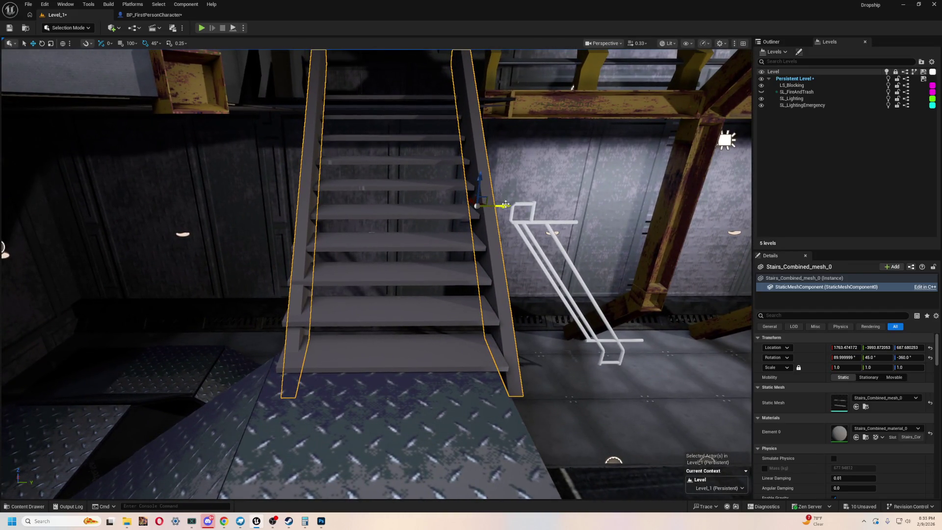
left_click_drag(499, 210, 495, 210)
left_click_drag(377, 274, 446, 265)
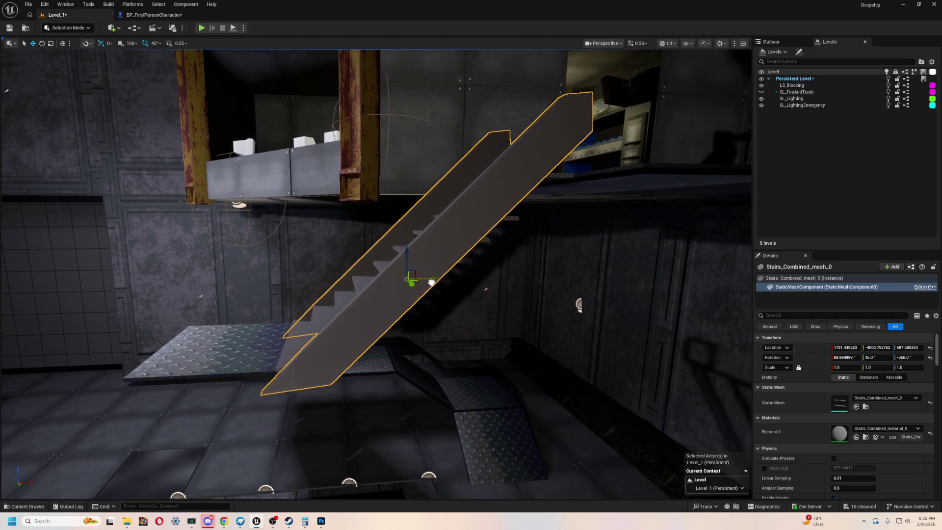
left_click_drag(419, 285, 420, 284)
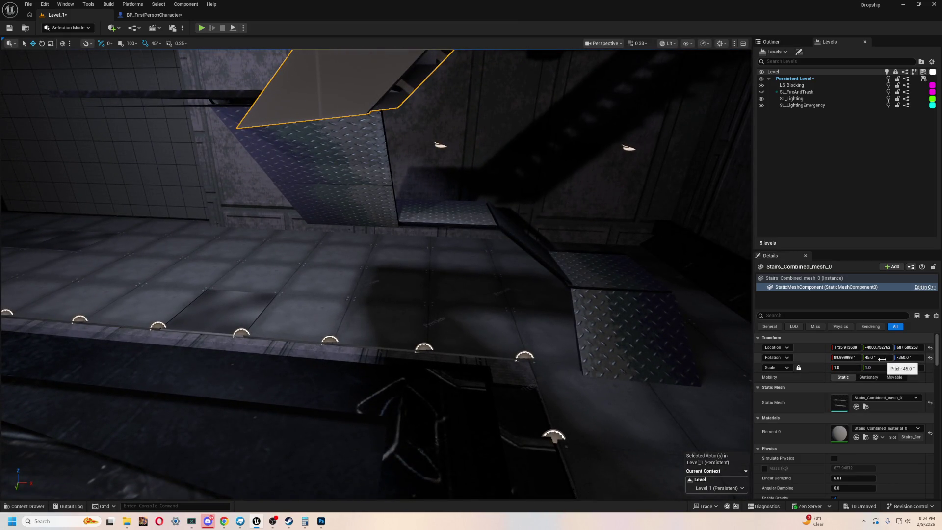
left_click_drag(590, 321, 590, 312)
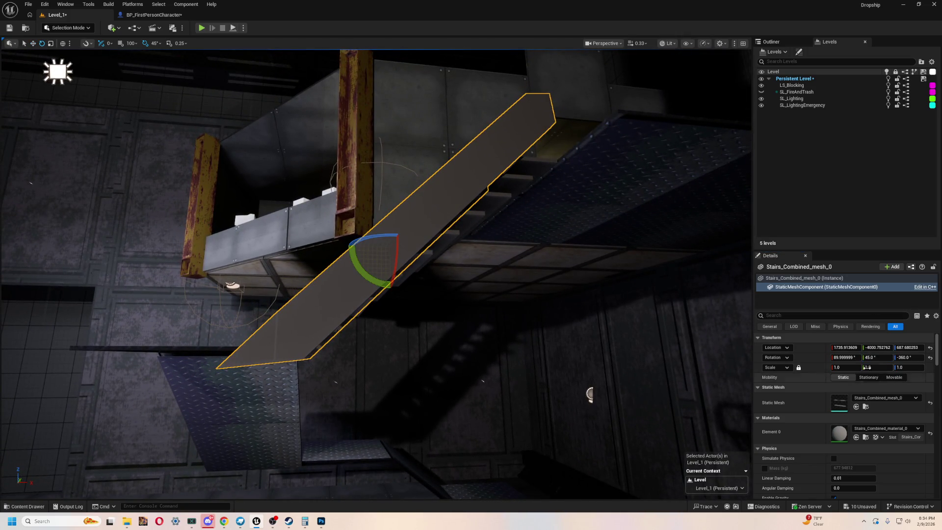
type("0")
key("Return")
left_click_drag(589, 346, 588, 314)
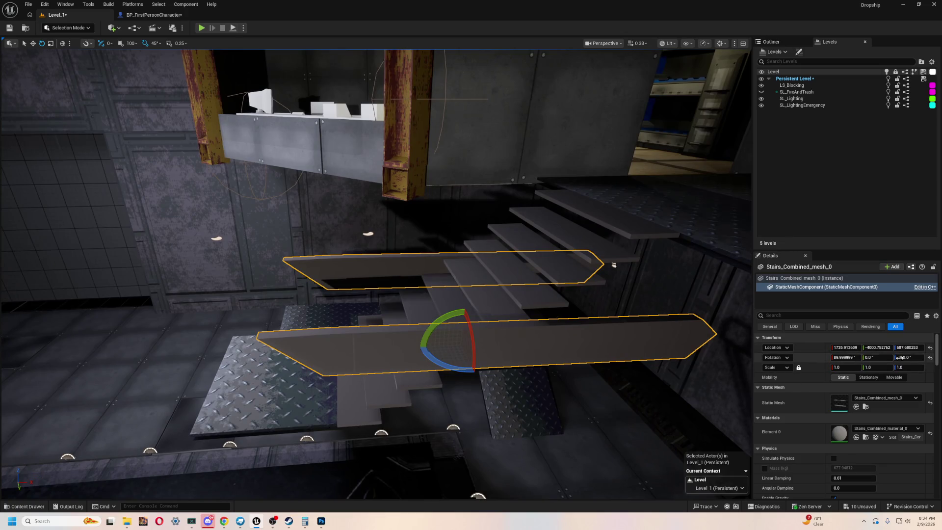
left_click(930, 359)
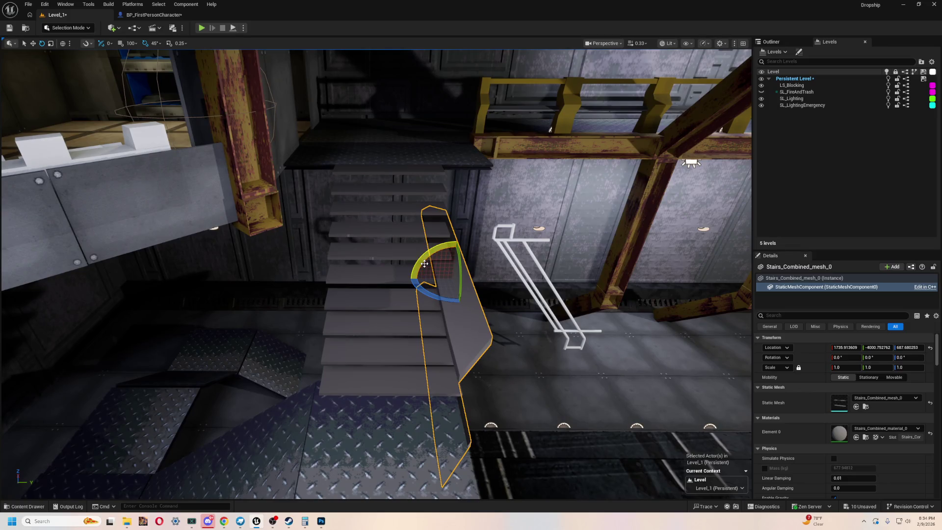
left_click(385, 267)
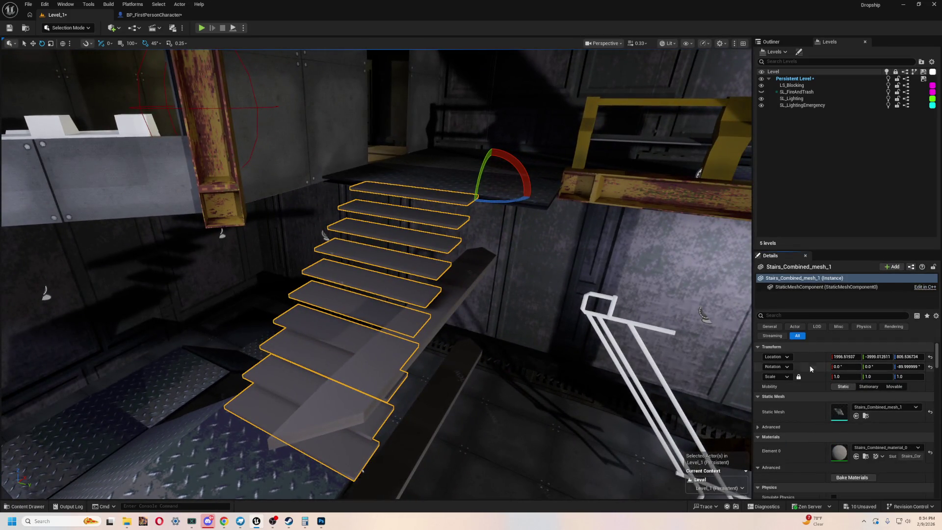
Copy the steps' Rotation values and paste them onto the stringers in Details
right_click(809, 365)
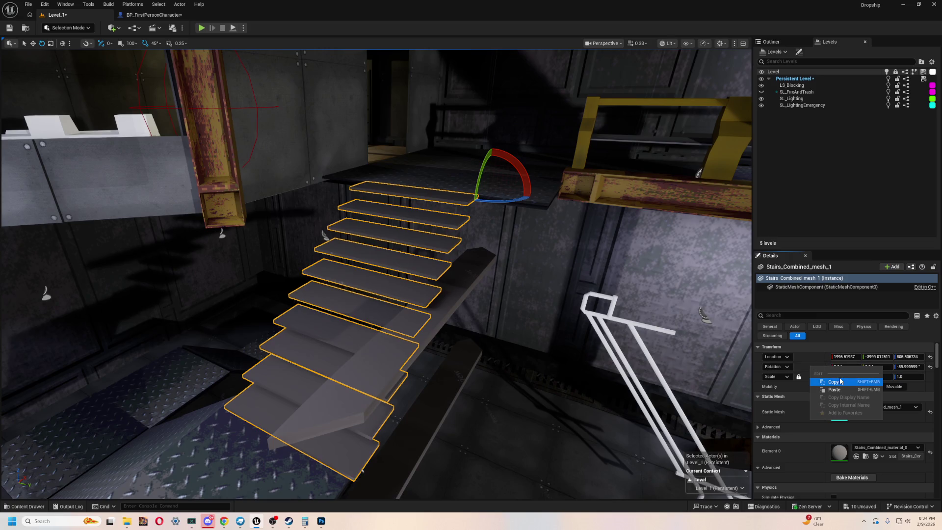
left_click(838, 383)
key("ctrl+z")
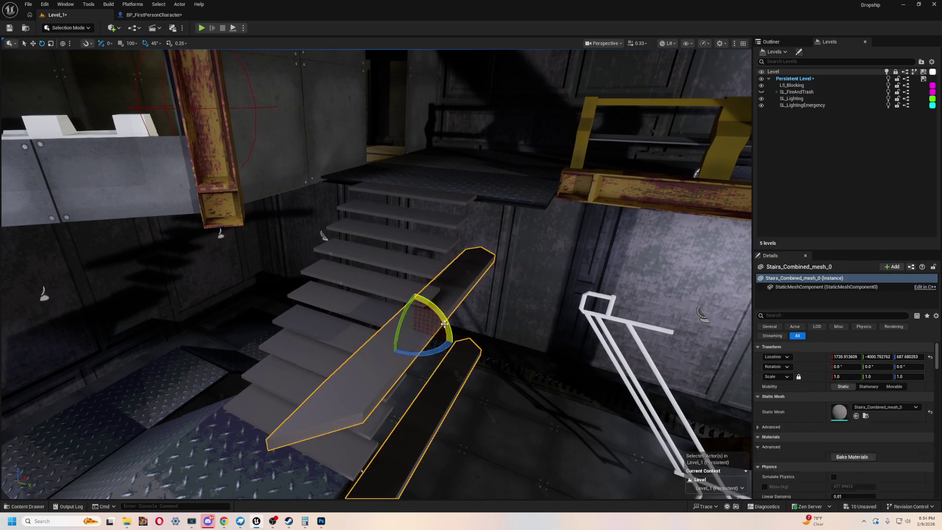
right_click(810, 369)
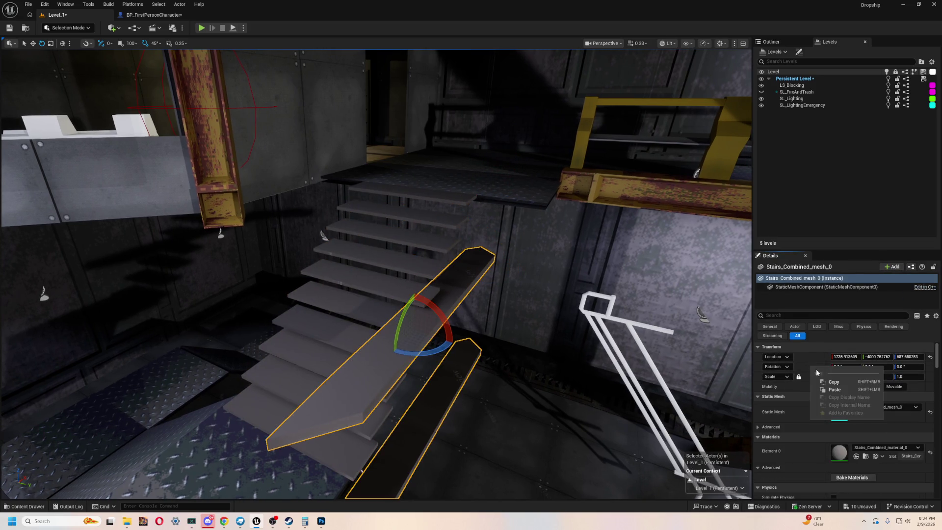
left_click(848, 391)
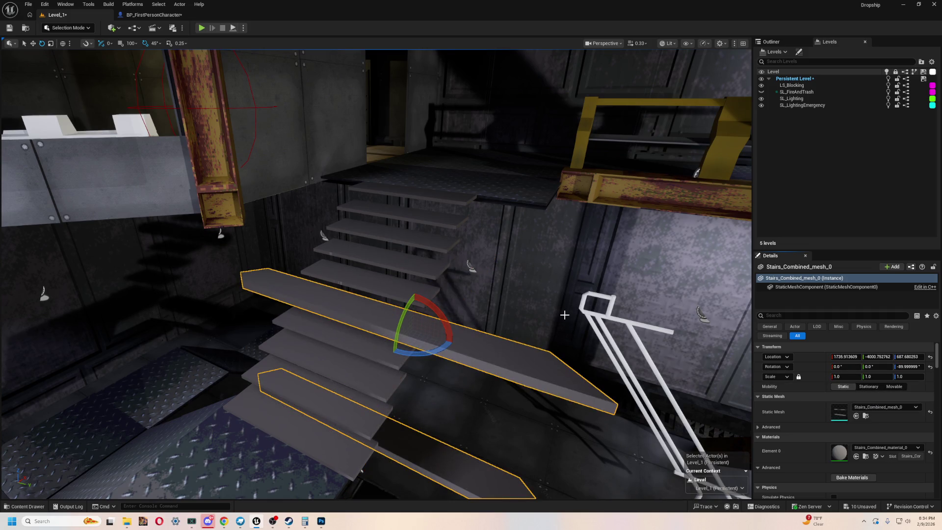
left_click_drag(564, 314, 556, 257)
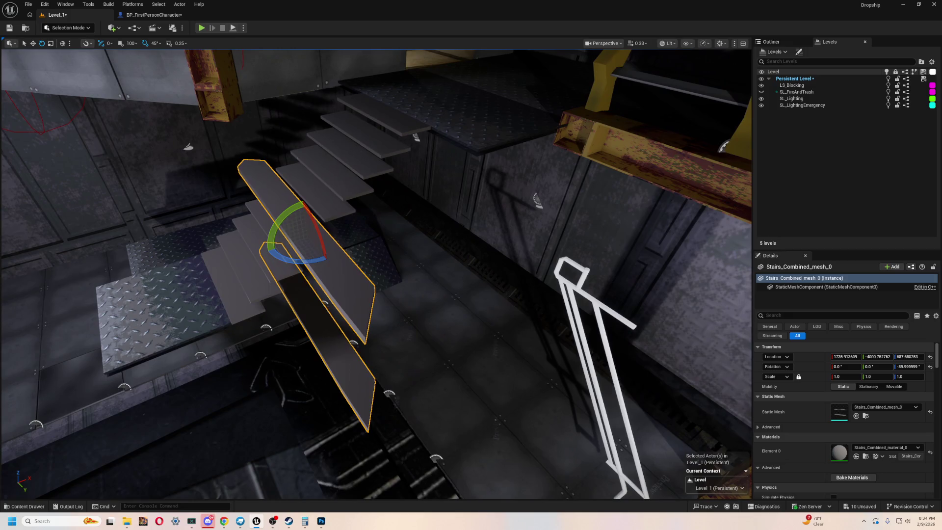
key("ctrl+z")
right_click(806, 368)
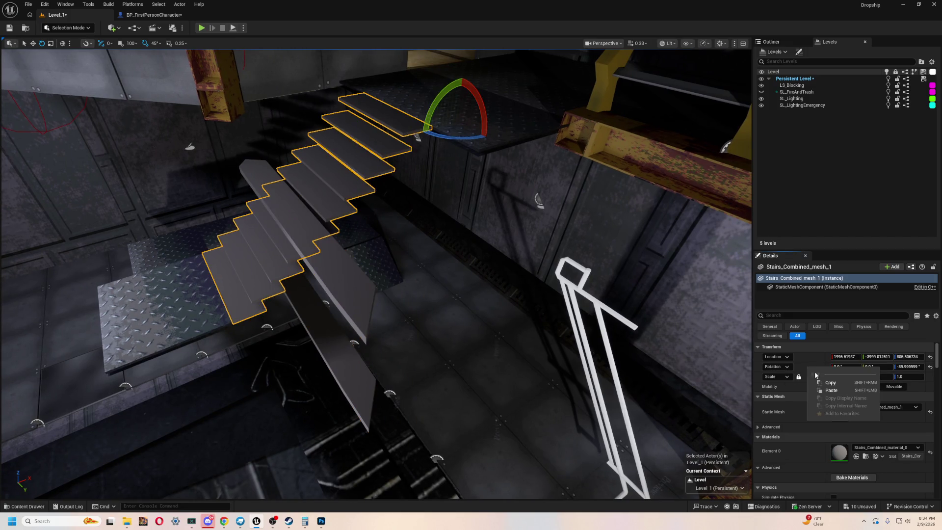
left_click(833, 383)
Copy the stringers' rotation and set the steps' yaw to 0
left_click(339, 295)
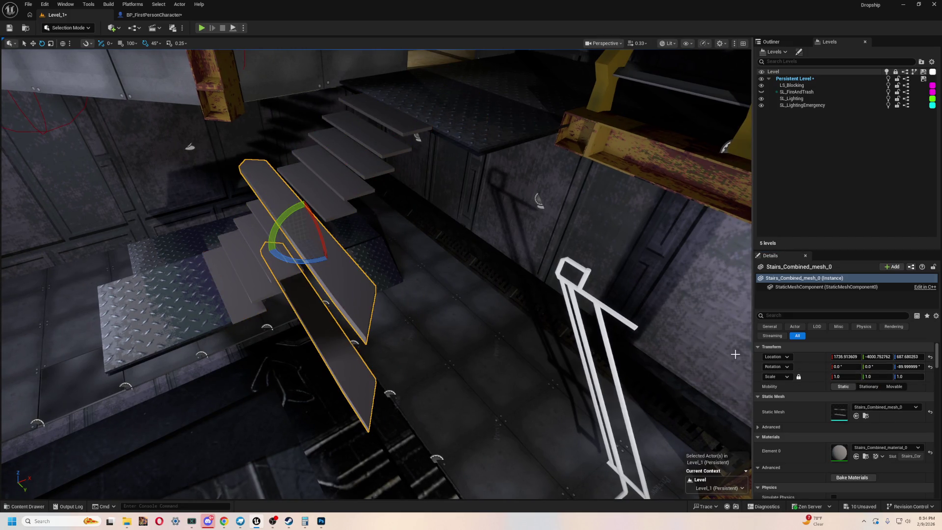
right_click(806, 363)
left_click(835, 386)
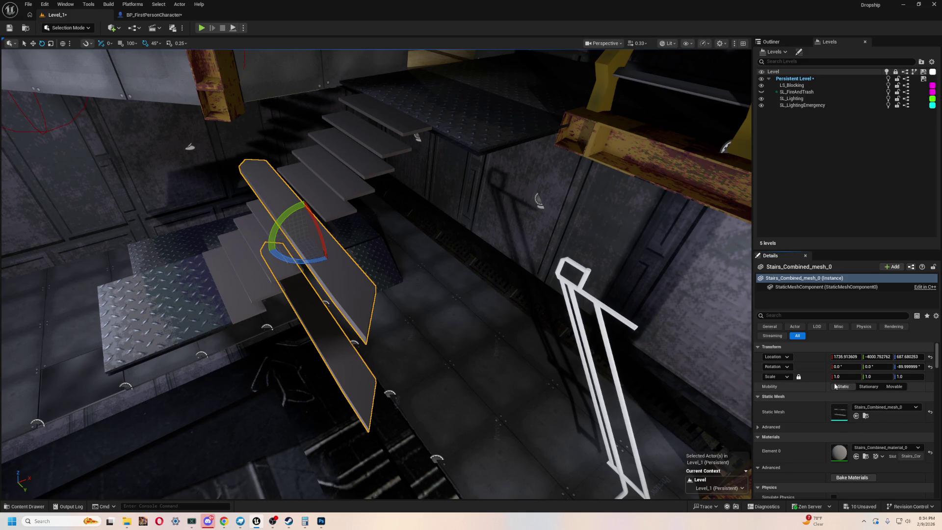
mouse_move(421, 279)
left_mouse_down()
mouse_move(410, 177)
mouse_move(381, 177)
left_mouse_up()
left_click(402, 173)
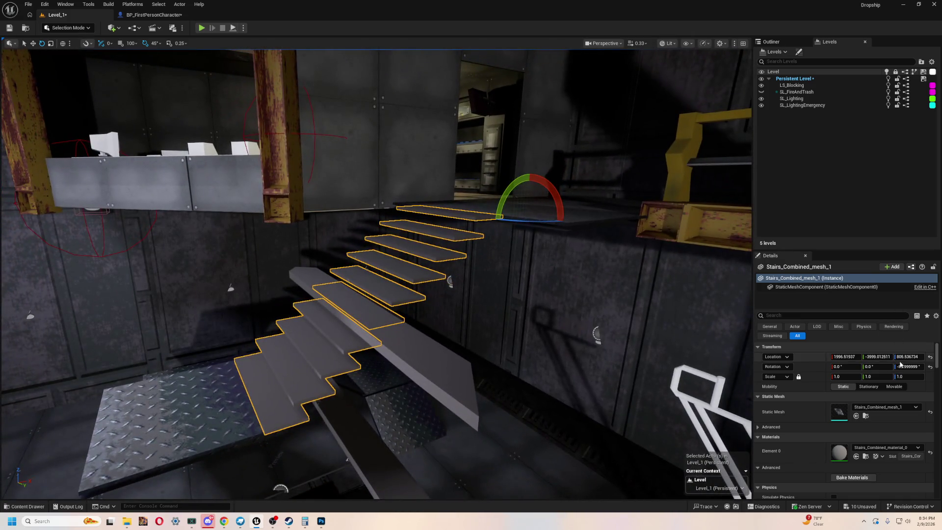
type("0")
key("Return")
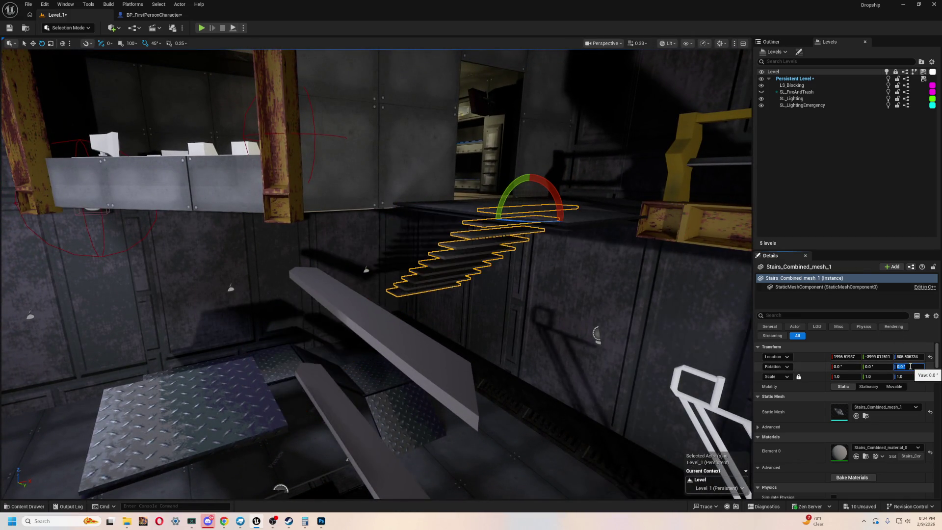
Turn the steps -90° with the gizmo to match the stringers
left_click_drag(495, 322, 493, 279)
mouse_move(447, 246)
left_mouse_down()
mouse_move(434, 303)
mouse_move(528, 331)
mouse_move(481, 237)
left_mouse_up()
left_click(435, 302)
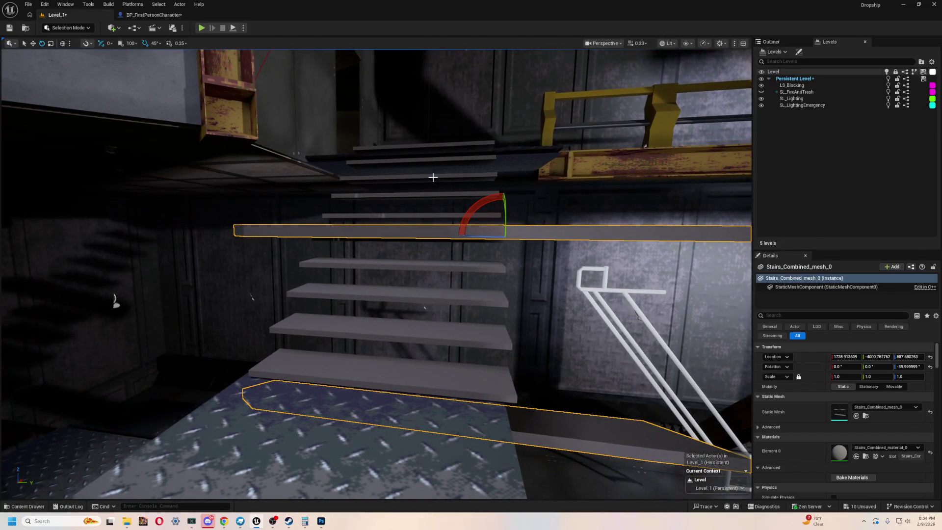
left_click(432, 177)
left_click(569, 239)
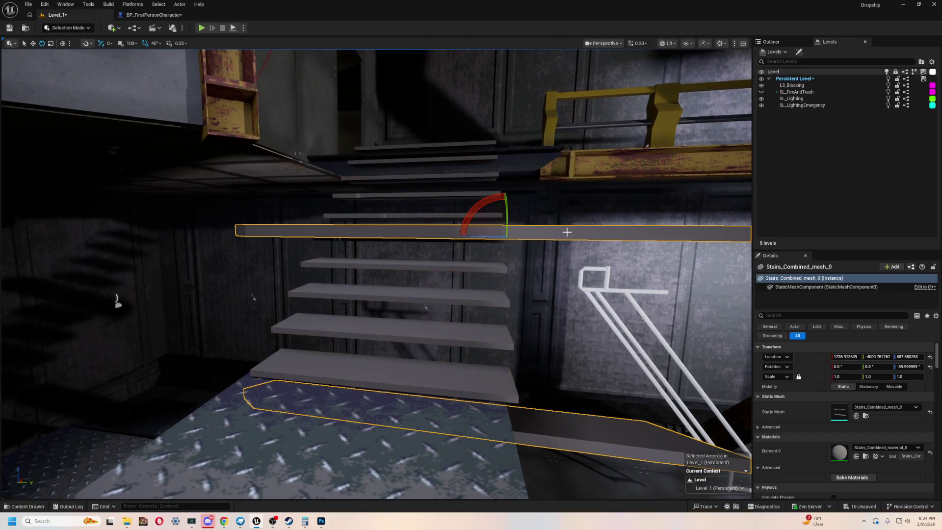
key("alt+Tab")
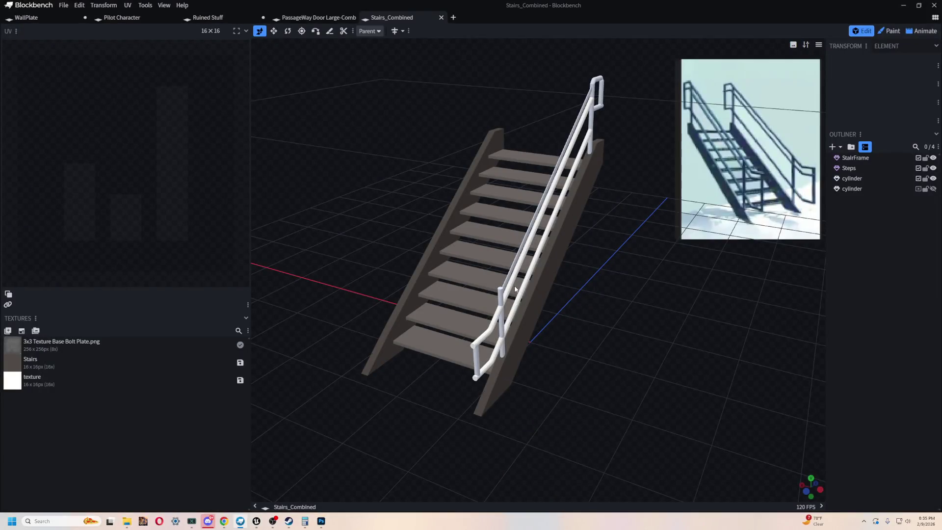
In Blockbench, compare the rotation values of the StairFrame and Steps elements
key("alt+Tab")
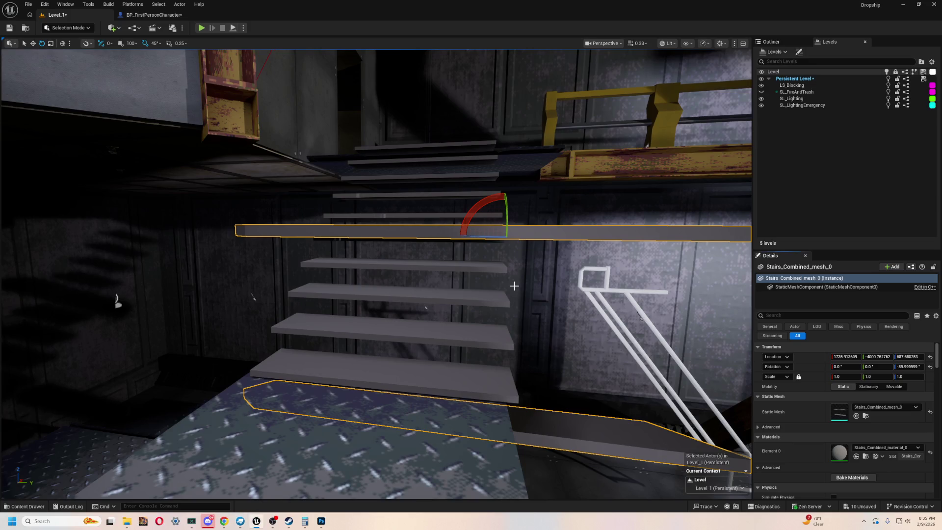
key("alt+Tab")
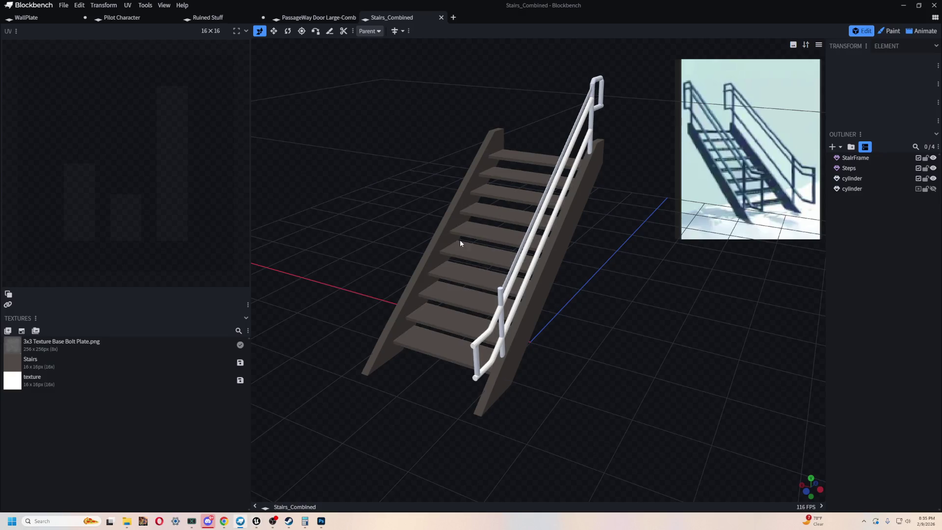
left_click(466, 257)
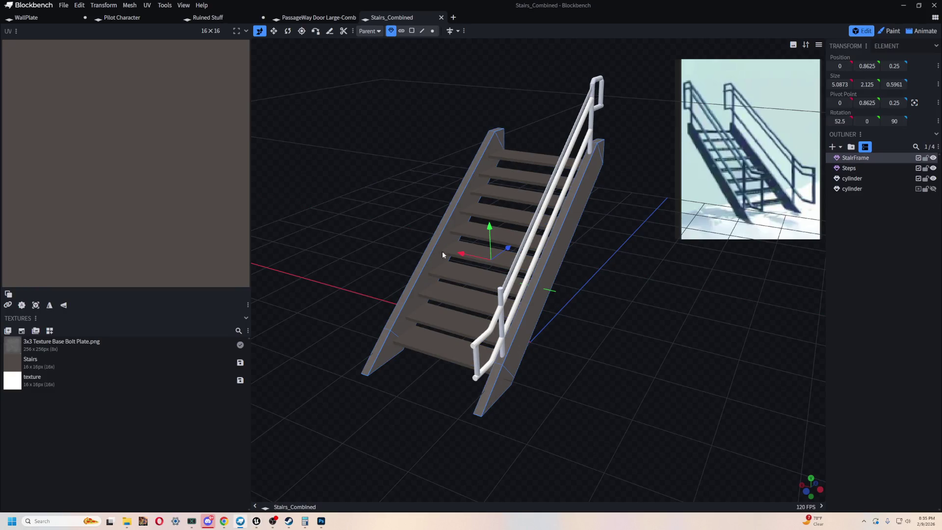
left_click(451, 262)
left_click(479, 272)
left_click(535, 297)
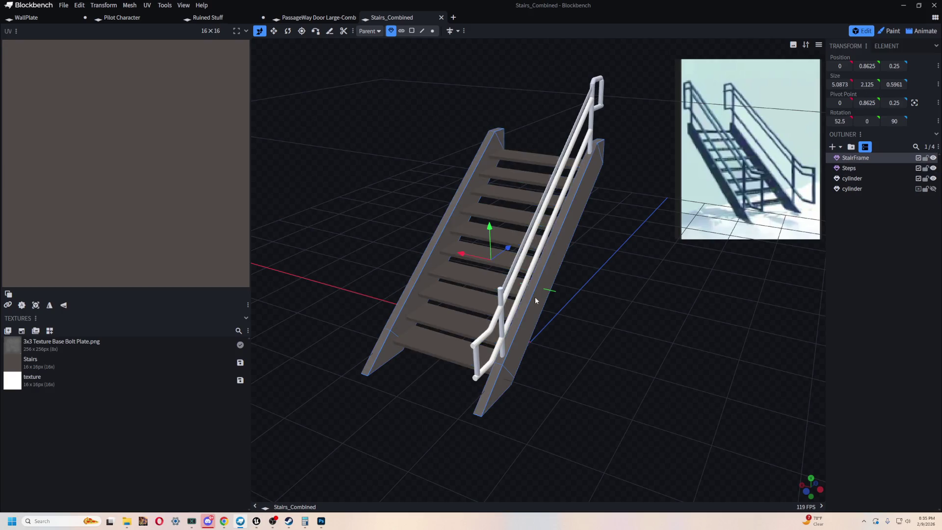
left_click(460, 272)
left_click(438, 263)
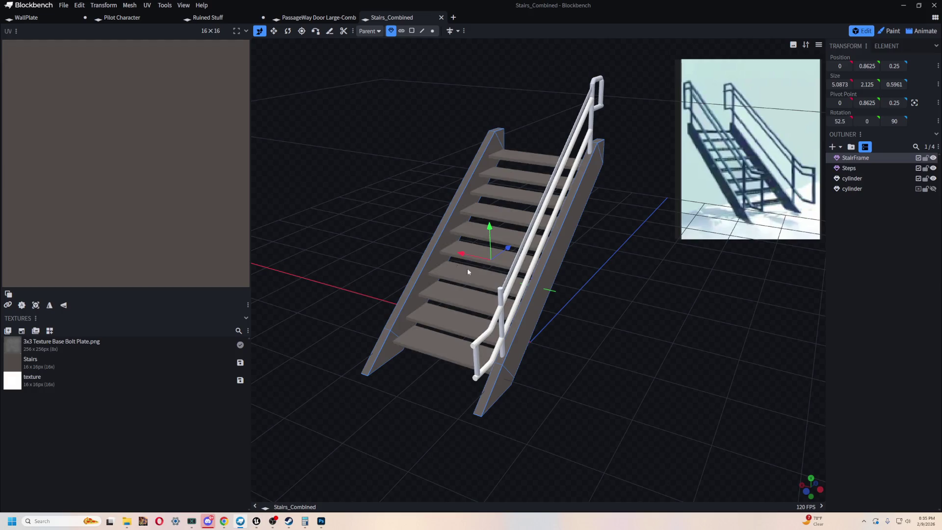
left_click(493, 277)
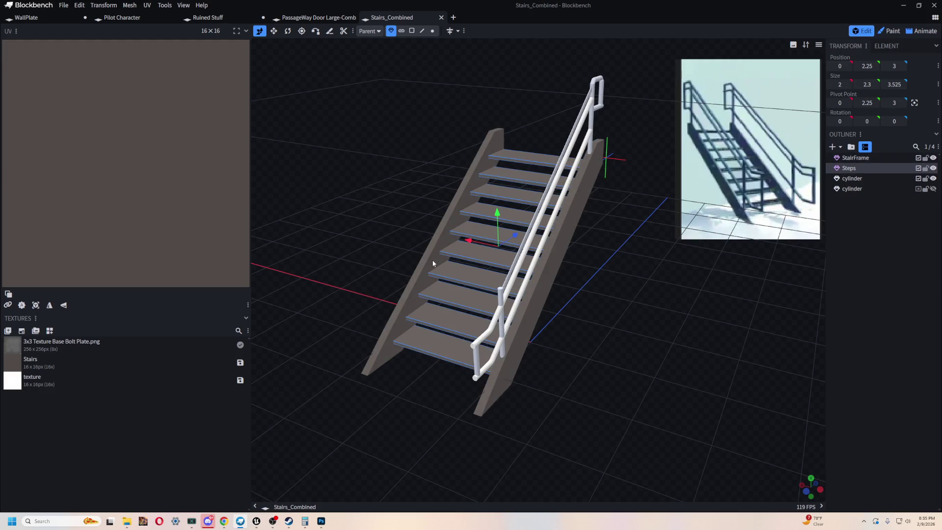
Back in Unreal, tilt the stringers 45° about X to a 90°, 45°, 0° rotation
key("alt+Tab")
mouse_move(377, 275)
left_mouse_down()
mouse_move(319, 279)
mouse_move(275, 304)
left_mouse_up()
mouse_move(497, 264)
left_mouse_down()
mouse_move(539, 319)
mouse_move(557, 295)
mouse_move(436, 326)
left_mouse_up()
left_click_drag(333, 287, 427, 324)
left_click_drag(509, 275, 508, 275)
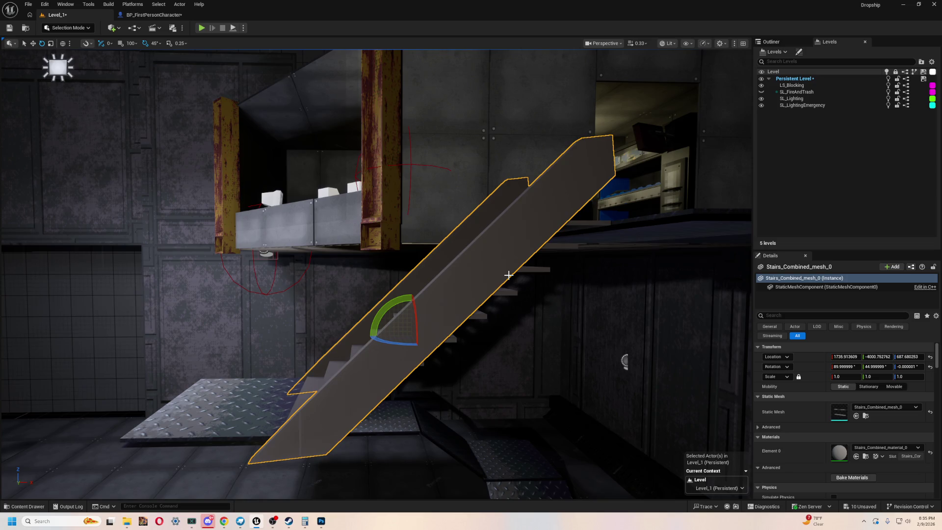
Tilt the stringers about 6° further to roughly 38.7° and run a quick play test
left_click_drag(426, 334, 559, 260)
mouse_move(434, 256)
left_mouse_down()
mouse_move(417, 238)
mouse_move(393, 255)
mouse_move(417, 238)
left_mouse_up()
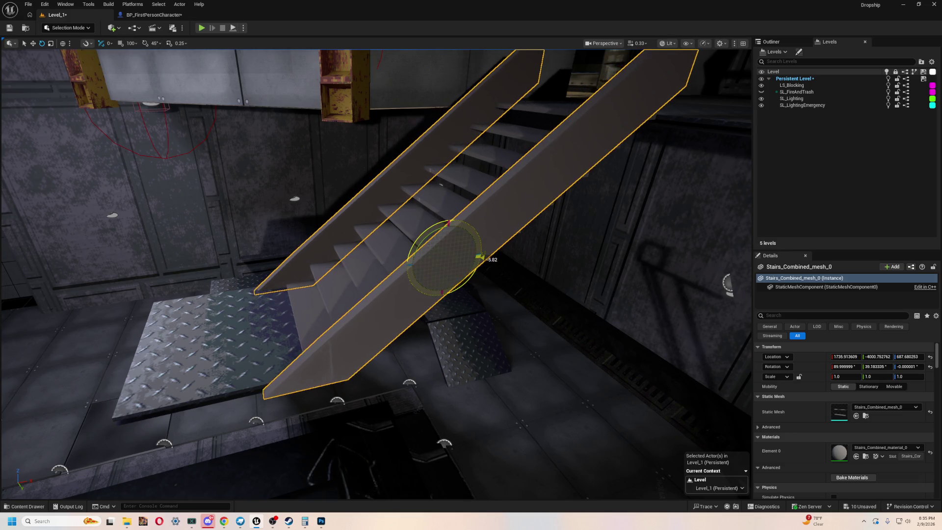
mouse_move(481, 256)
left_mouse_down()
mouse_move(388, 248)
mouse_move(444, 236)
left_mouse_up()
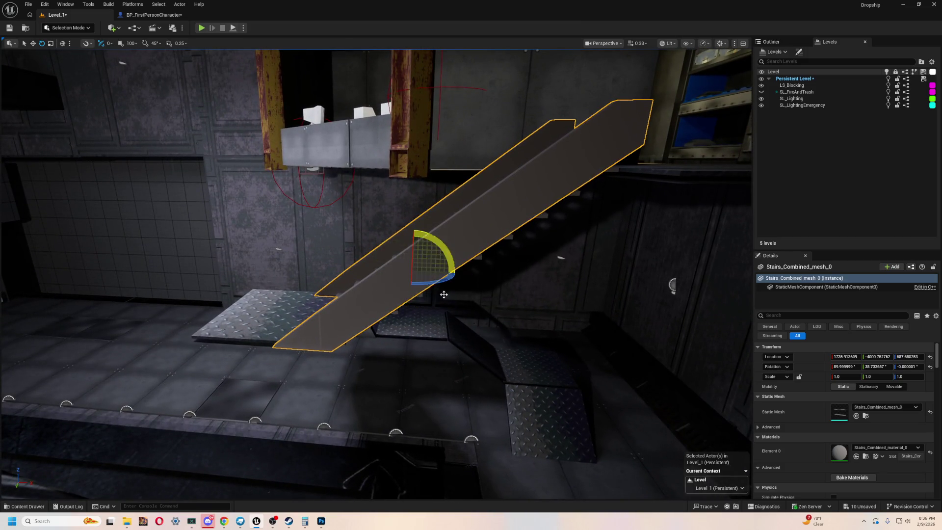
key("alt+p")
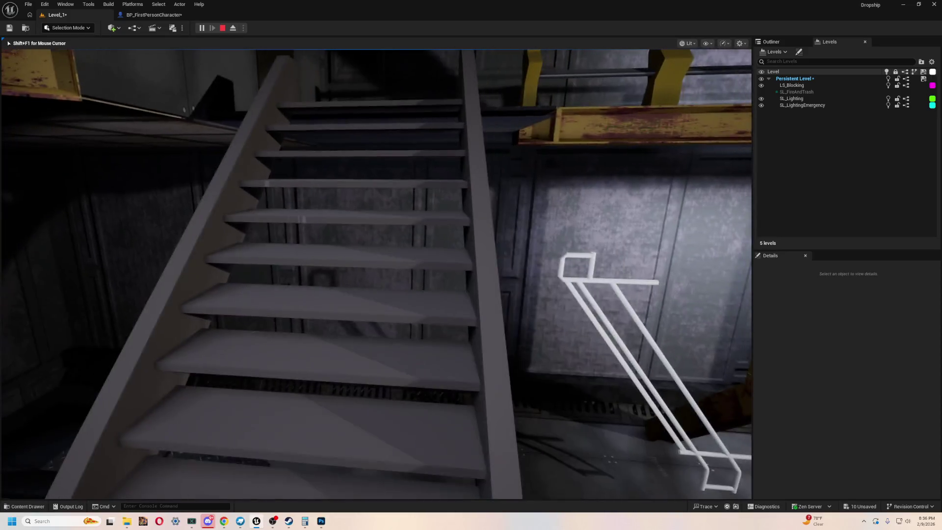
key("Escape")
left_click_drag(358, 284, 444, 239)
left_click(498, 263)
Select the Stairs_Combined_mesh_2 railing and stand it upright at 90° on X
mouse_move(539, 273)
left_mouse_down()
mouse_move(578, 265)
mouse_move(504, 293)
mouse_move(535, 289)
mouse_move(496, 287)
left_mouse_up()
left_click(578, 265)
key("f")
key("e")
key("ctrl+z")
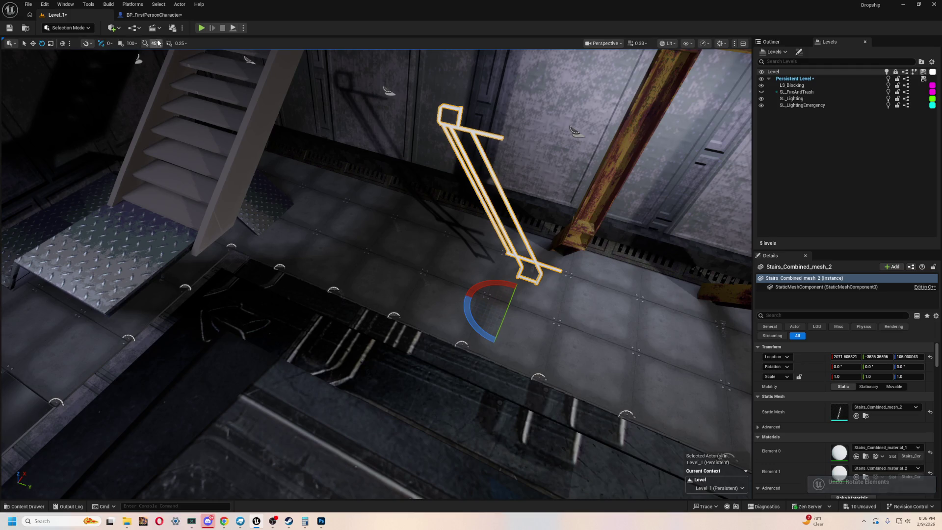
left_click_drag(496, 279, 555, 309)
Move the railing up to stair height, turn it -90°, and slide it onto the stair side
key("w")
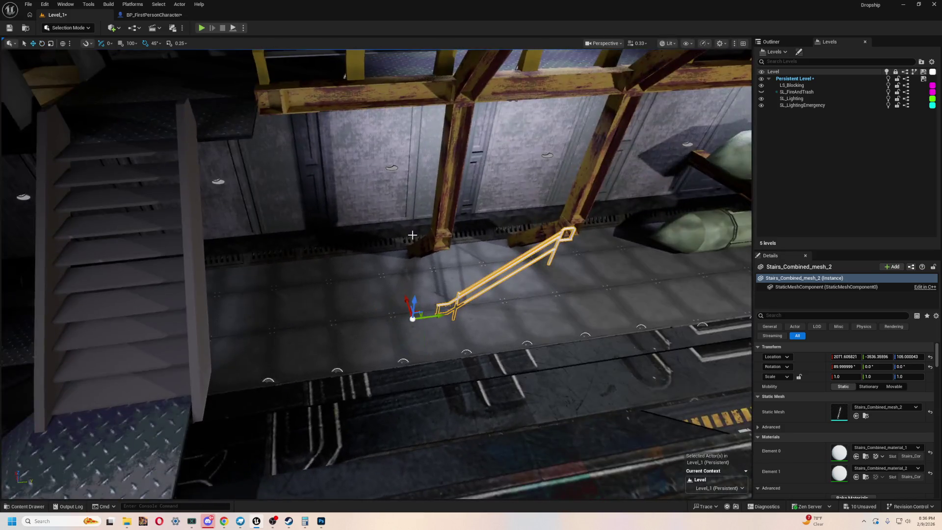
left_click_drag(479, 333, 231, 335)
left_click_drag(192, 311, 123, 137)
key("e")
mouse_move(297, 308)
left_mouse_down()
mouse_move(237, 331)
mouse_move(185, 444)
left_mouse_up()
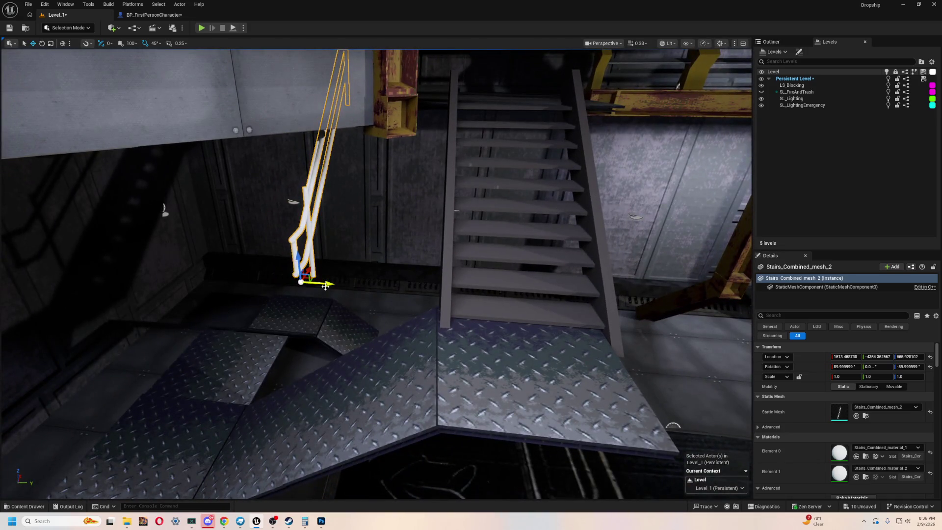
left_click_drag(333, 297, 526, 328)
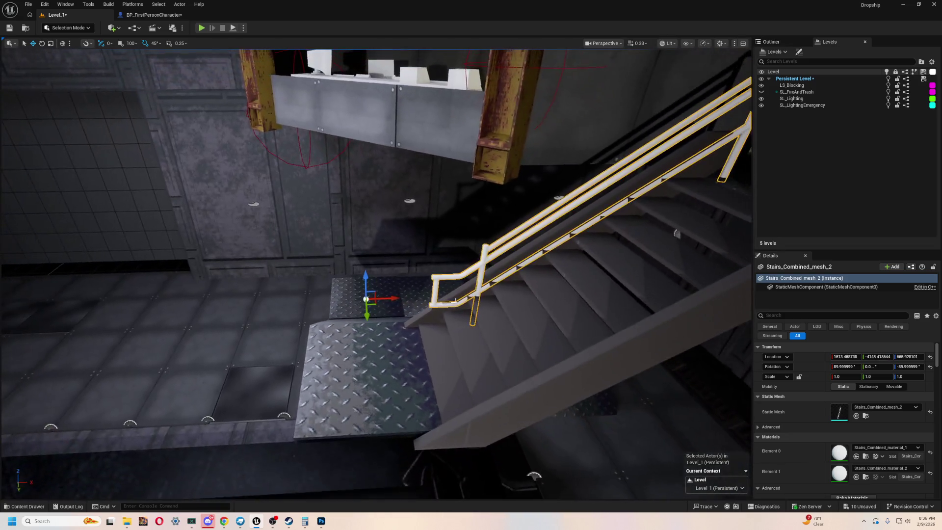
mouse_move(390, 297)
left_mouse_down()
mouse_move(314, 305)
mouse_move(342, 327)
left_mouse_up()
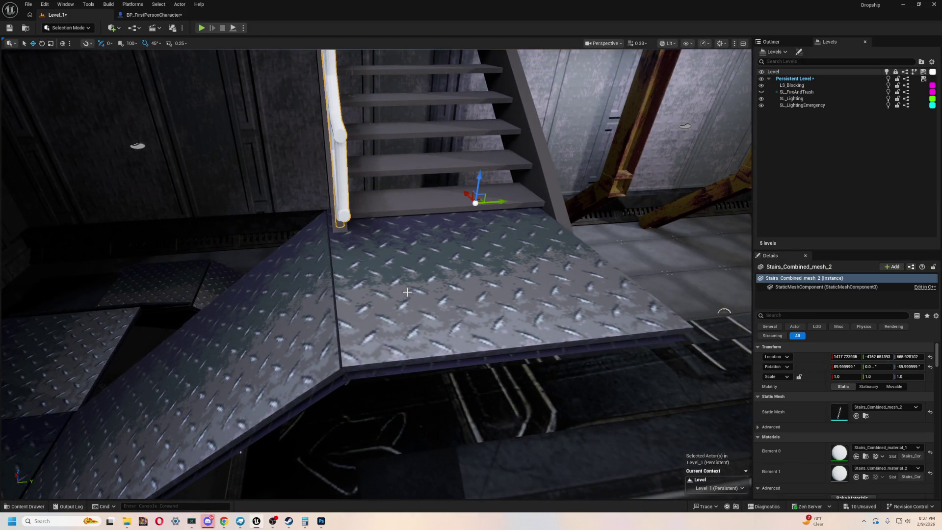
Inspect the railing at the landing, lower it slightly, and start a play test
left_click_drag(212, 321, 212, 321)
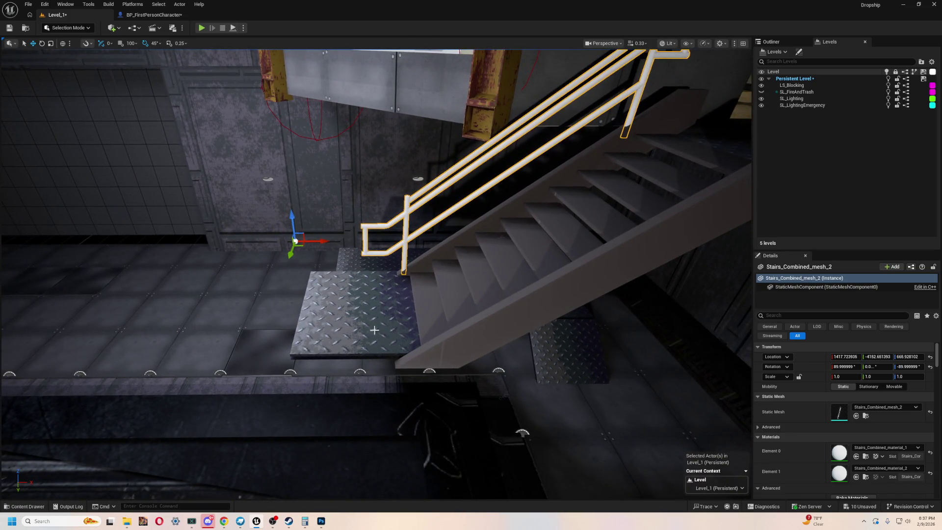
left_click_drag(293, 284, 294, 284)
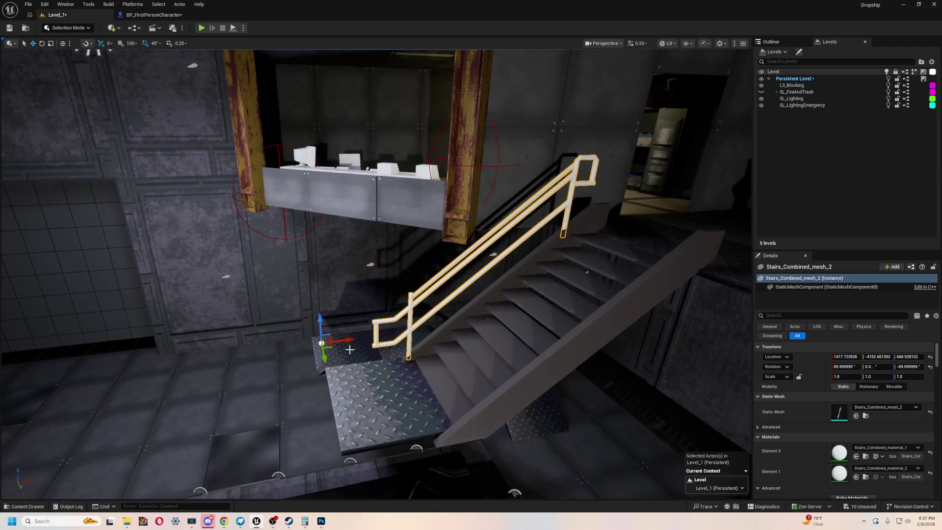
left_click_drag(342, 372, 342, 371)
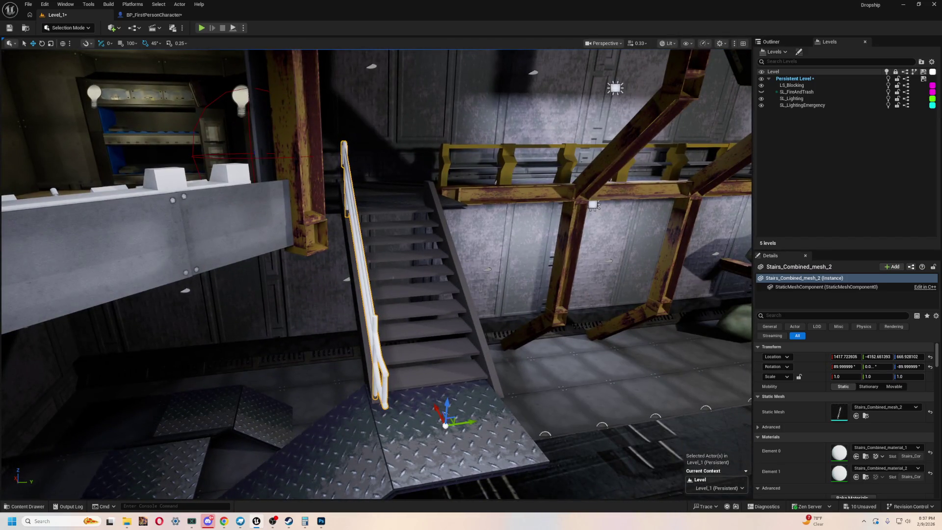
left_click_drag(364, 440, 454, 217)
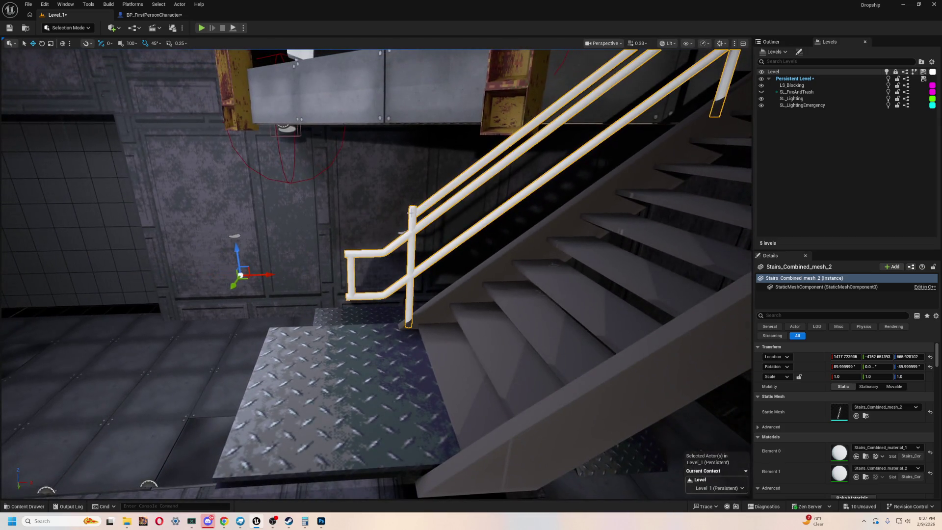
left_click_drag(515, 170, 515, 170)
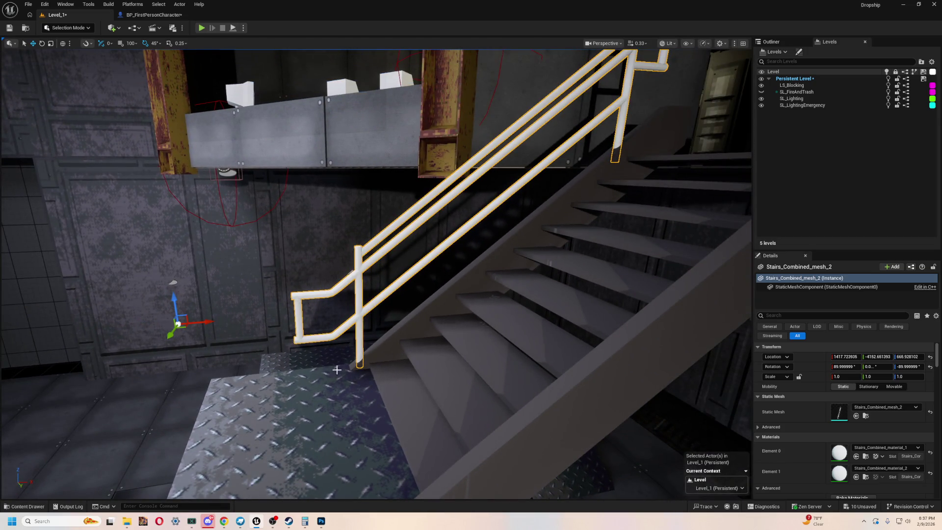
left_click_drag(326, 300, 438, 401)
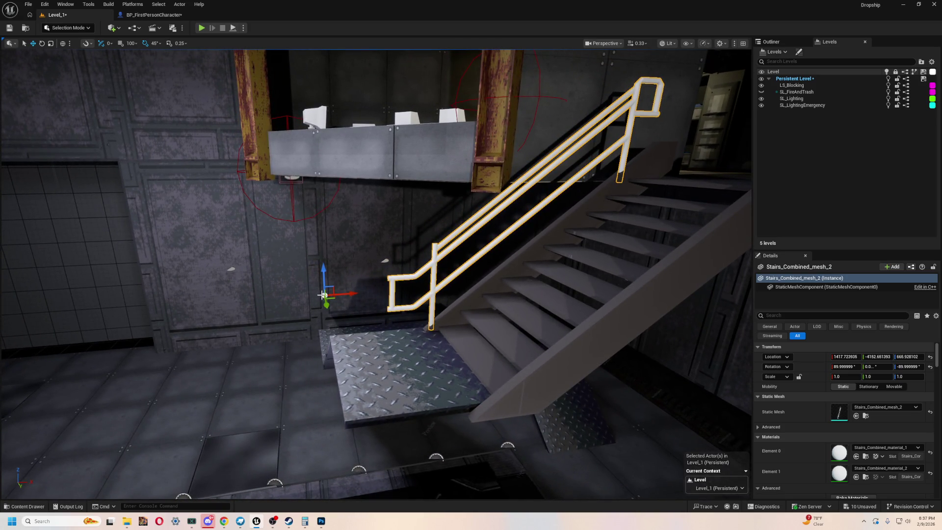
mouse_move(420, 278)
left_mouse_down()
mouse_move(50, 352)
mouse_move(118, 352)
mouse_move(89, 324)
mouse_move(92, 303)
mouse_move(96, 328)
left_mouse_up()
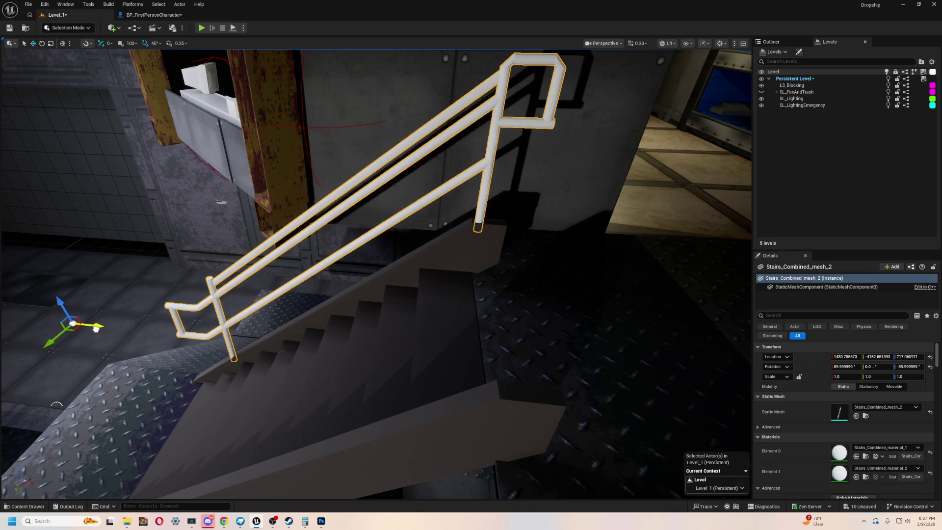
left_click_drag(60, 303, 63, 309)
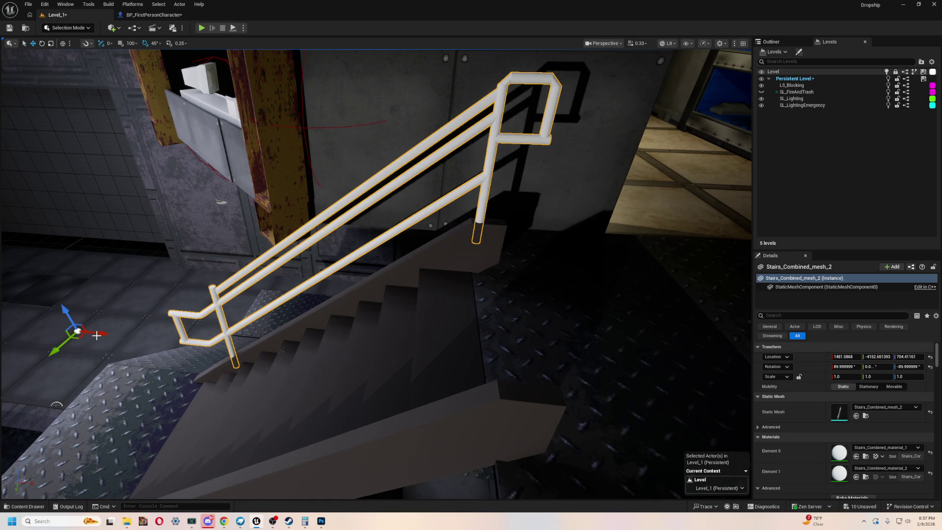
mouse_move(145, 316)
left_mouse_down()
mouse_move(147, 295)
mouse_move(167, 275)
mouse_move(152, 334)
mouse_move(135, 299)
mouse_move(119, 389)
mouse_move(147, 363)
mouse_move(129, 337)
mouse_move(190, 104)
left_mouse_up()
left_click(201, 28)
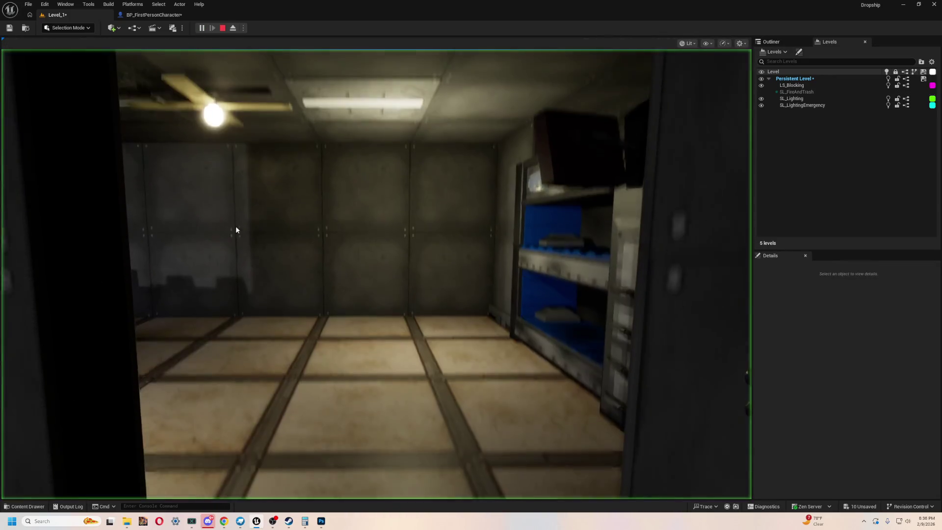
Walk the player up to the railing, end the play session, and focus the staircase
key("w")
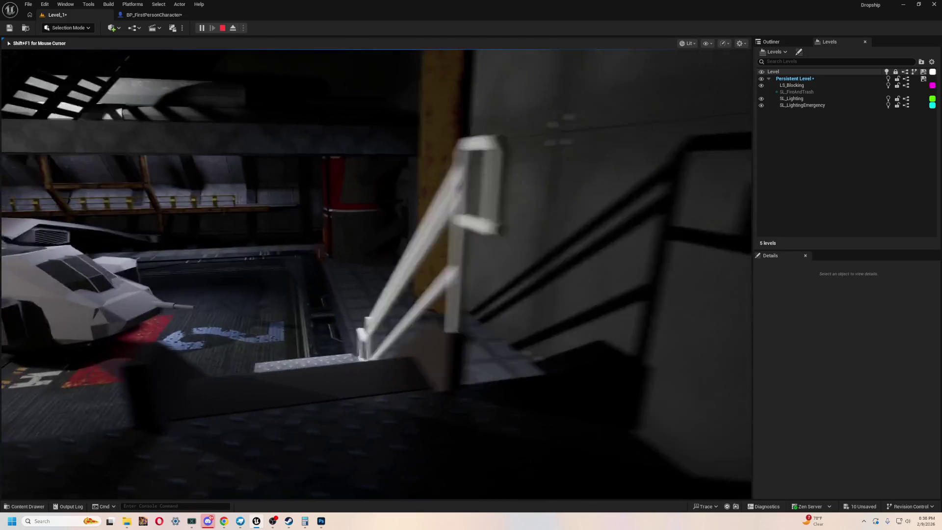
key("w")
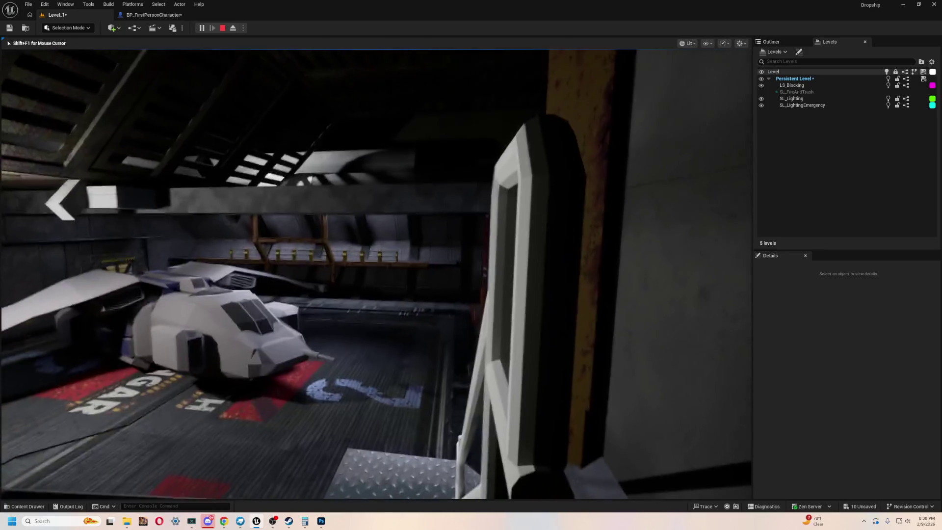
key("Escape")
key("f")
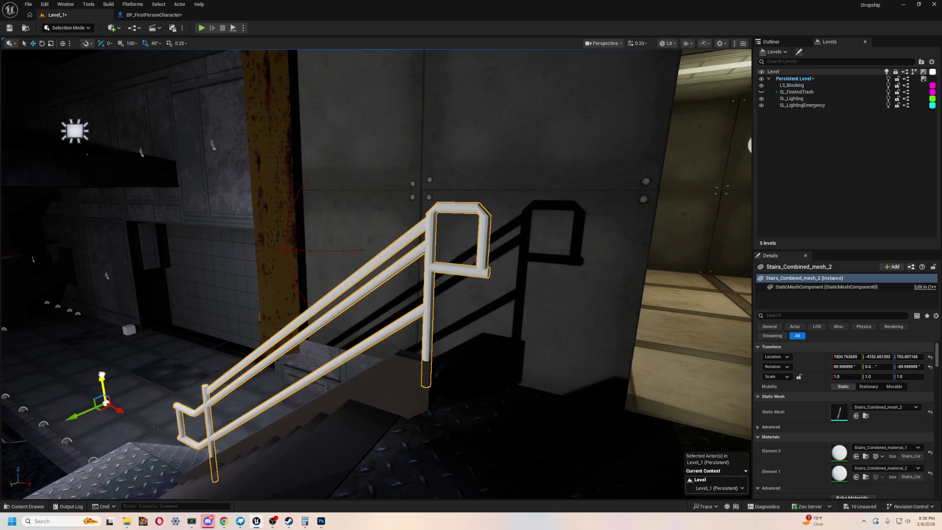
left_click(374, 391)
key("f")
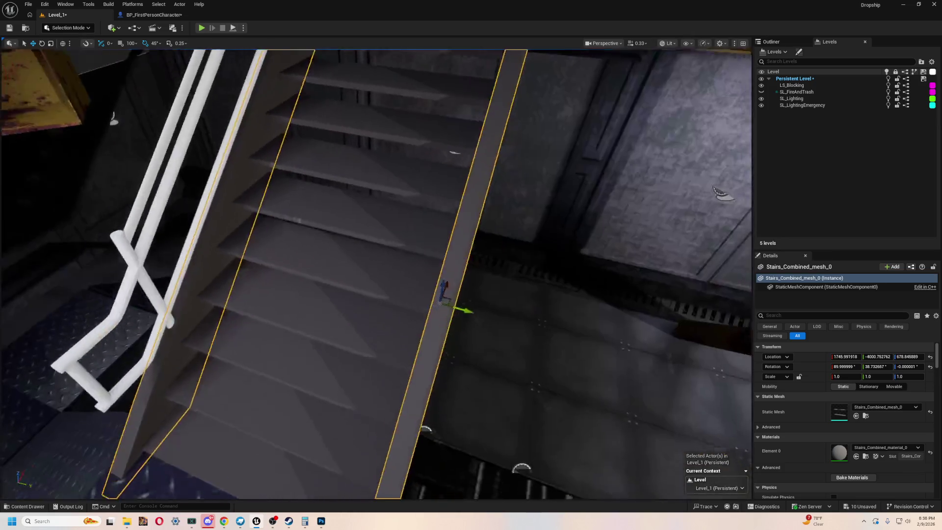
mouse_move(402, 269)
left_mouse_down()
mouse_move(378, 381)
mouse_move(401, 269)
mouse_move(389, 308)
mouse_move(391, 288)
left_mouse_up()
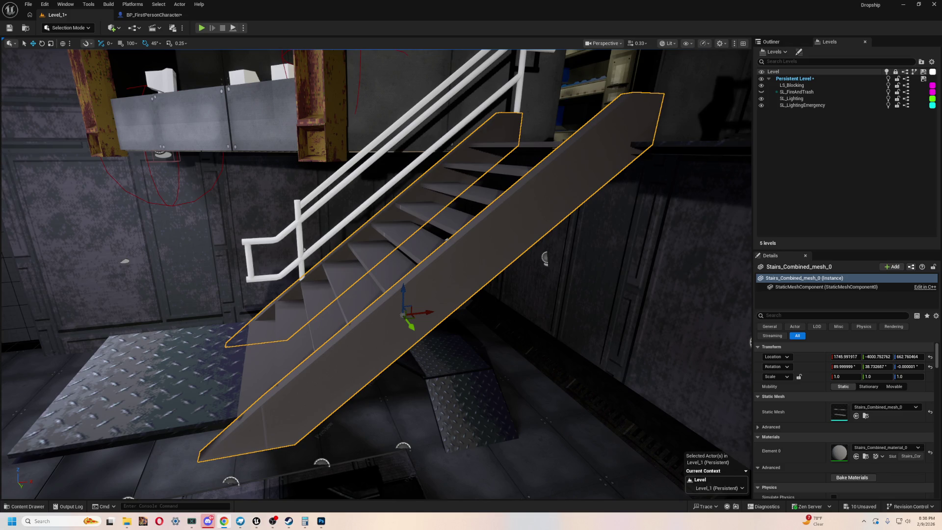
Lower the railing further to about Z 674.5 and play the level again
left_click_drag(549, 350, 471, 334)
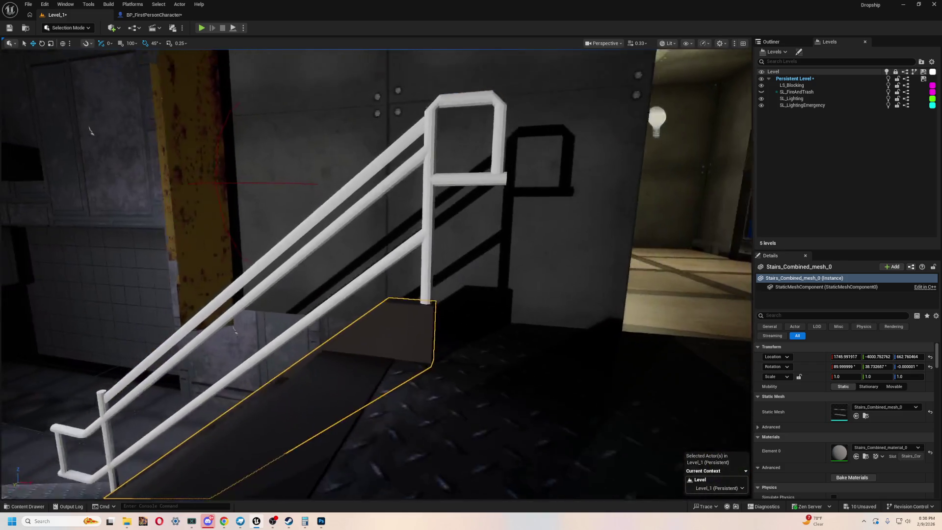
scroll(505, 208, "down", 5)
left_click(505, 208)
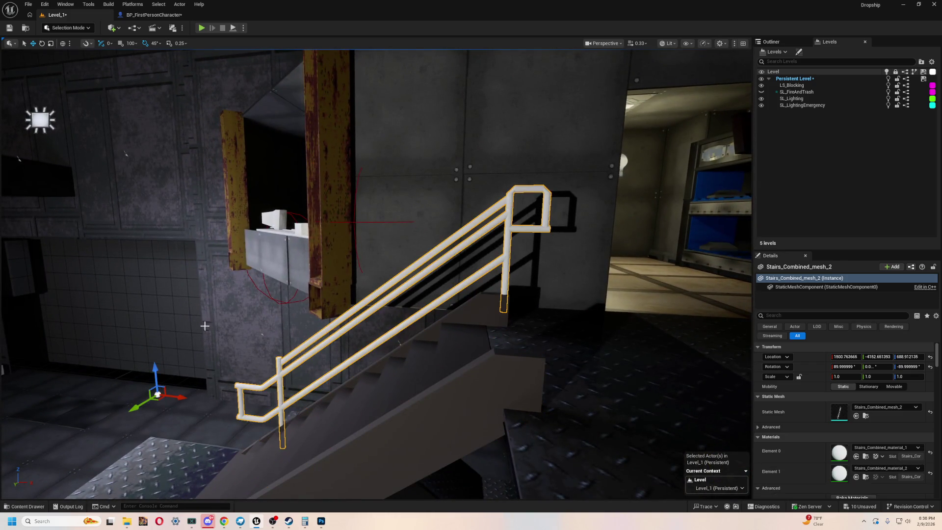
left_click_drag(153, 366, 154, 382)
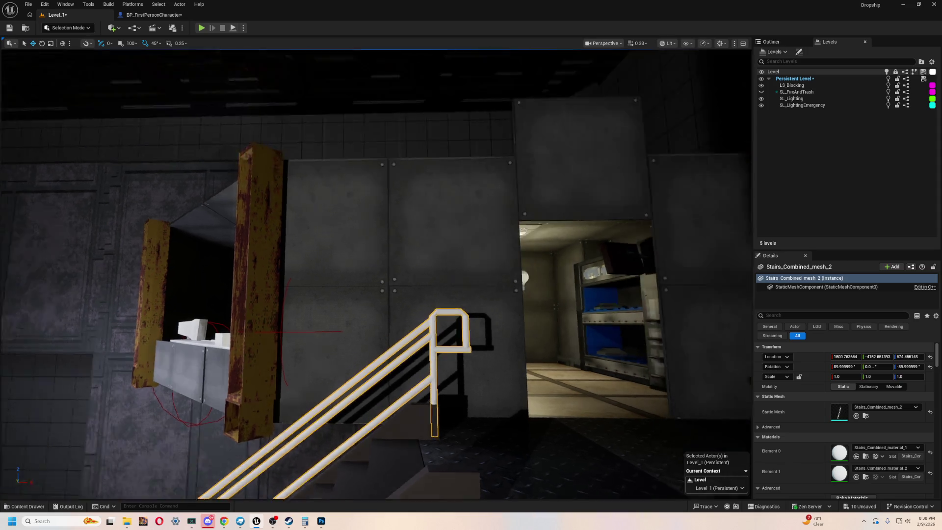
left_click_drag(49, 87, 49, 87)
left_click(202, 28)
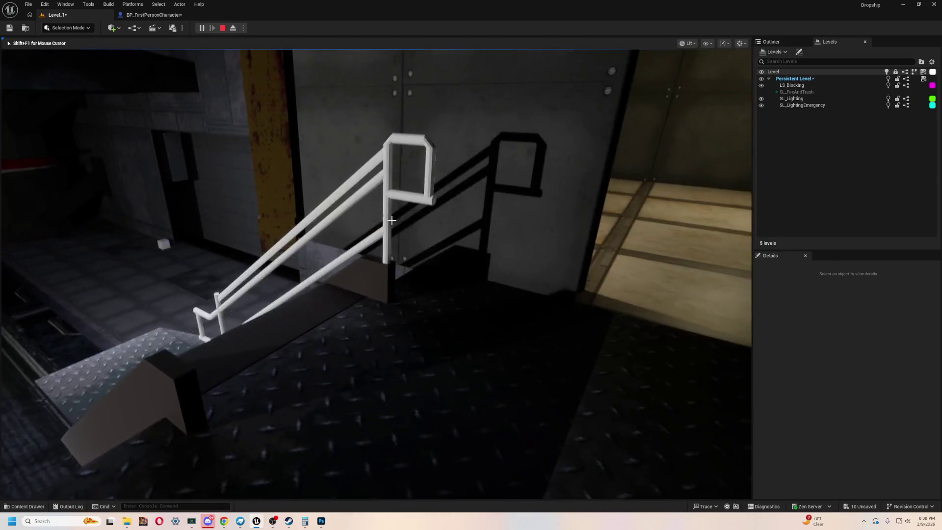
End the play test and Alt-drag a copy of the railing onto the stairs' opposite side
key("Escape")
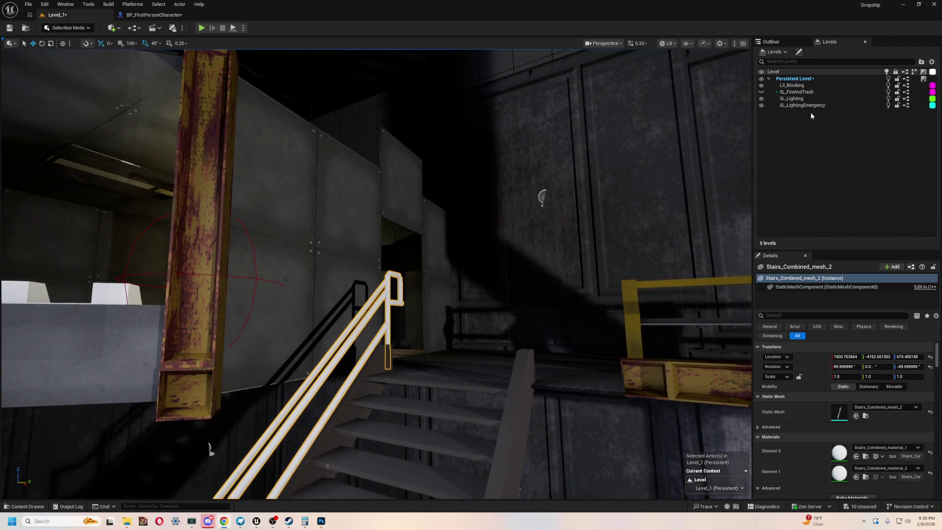
left_click_drag(538, 203, 538, 203)
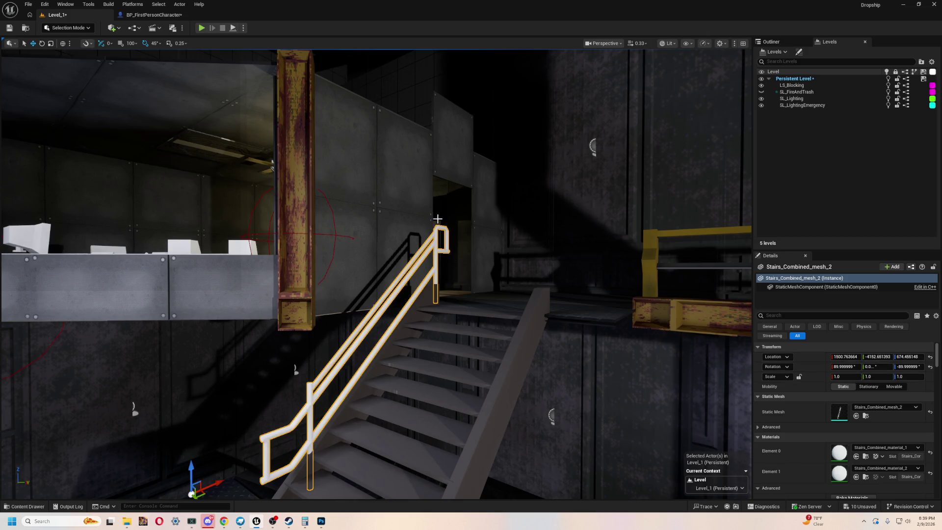
mouse_move(440, 235)
left_mouse_down()
mouse_move(186, 404)
mouse_move(318, 395)
mouse_move(423, 418)
mouse_move(441, 441)
mouse_move(434, 466)
mouse_move(415, 424)
mouse_move(532, 182)
left_mouse_up()
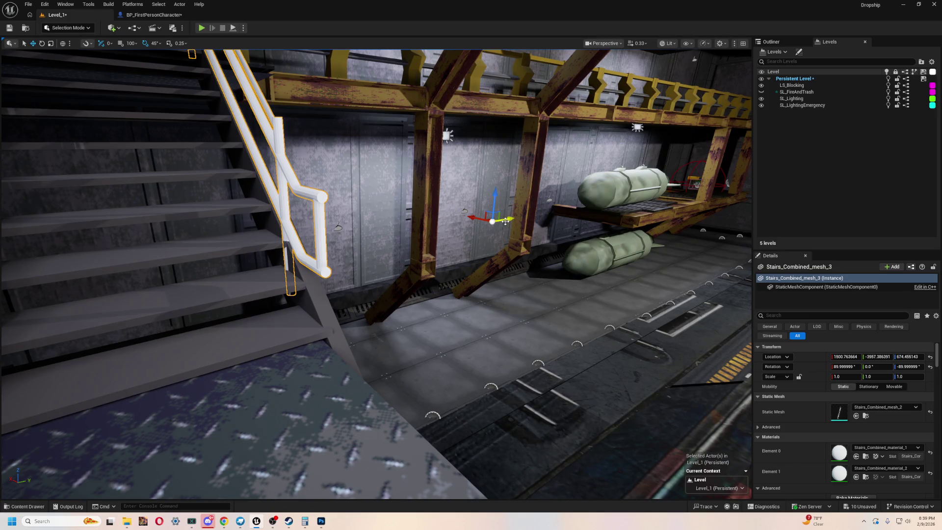
left_click_drag(456, 254, 354, 264)
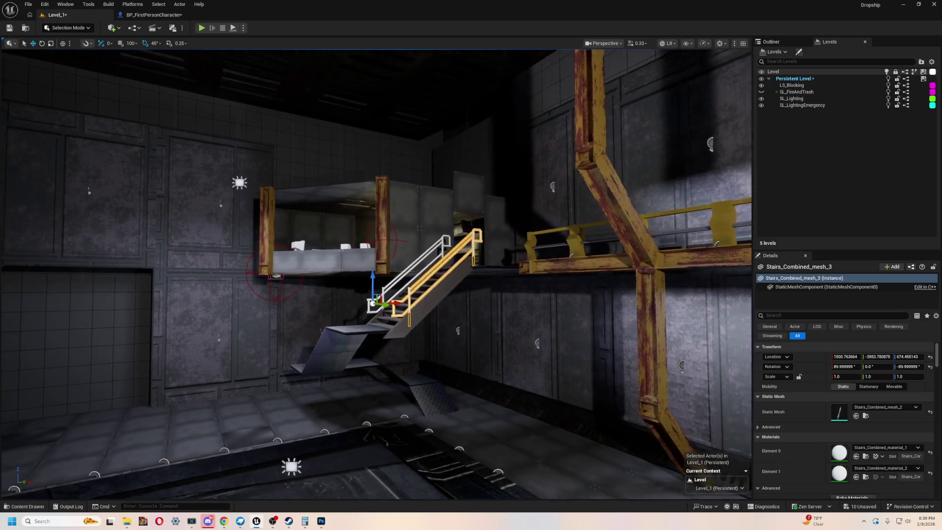
left_click(698, 259)
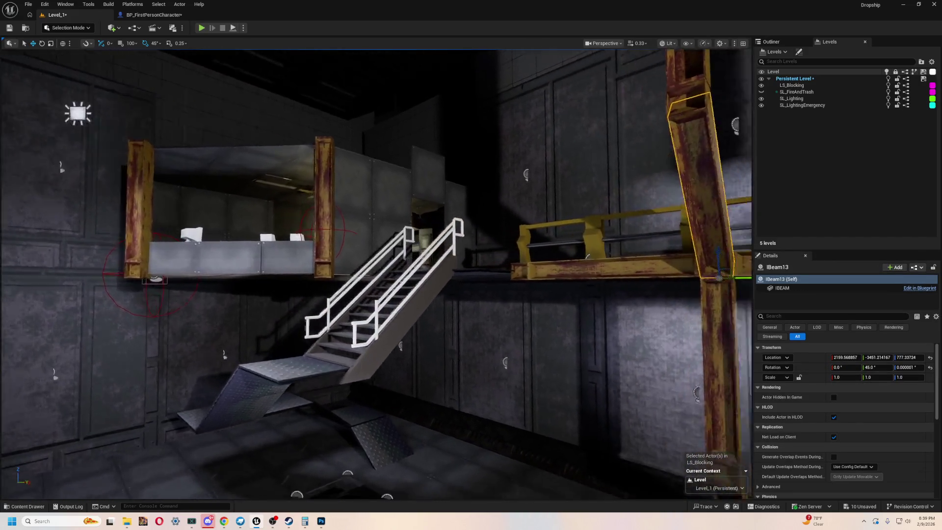
Select the left stair railing and show the Stairs_Combined StaticMeshes folder in the Content Drawer
key("f")
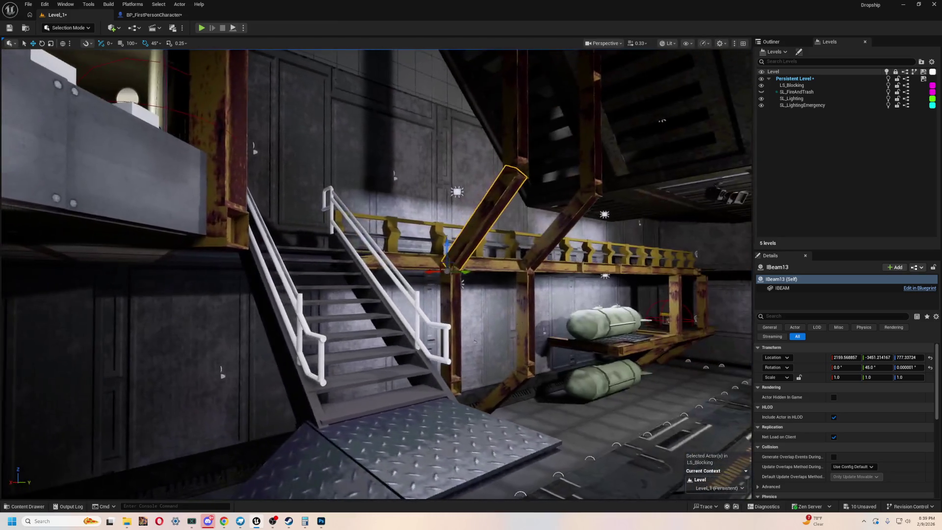
left_click_drag(295, 271, 289, 201)
left_click_drag(248, 243, 551, 238)
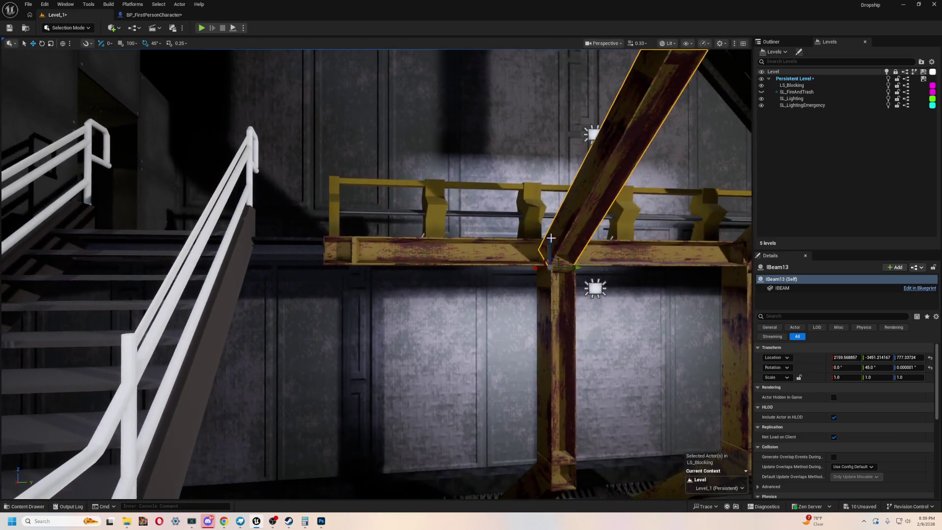
mouse_move(484, 265)
left_mouse_down()
mouse_move(223, 260)
mouse_move(437, 228)
left_mouse_up()
left_click(294, 240)
left_click(344, 248)
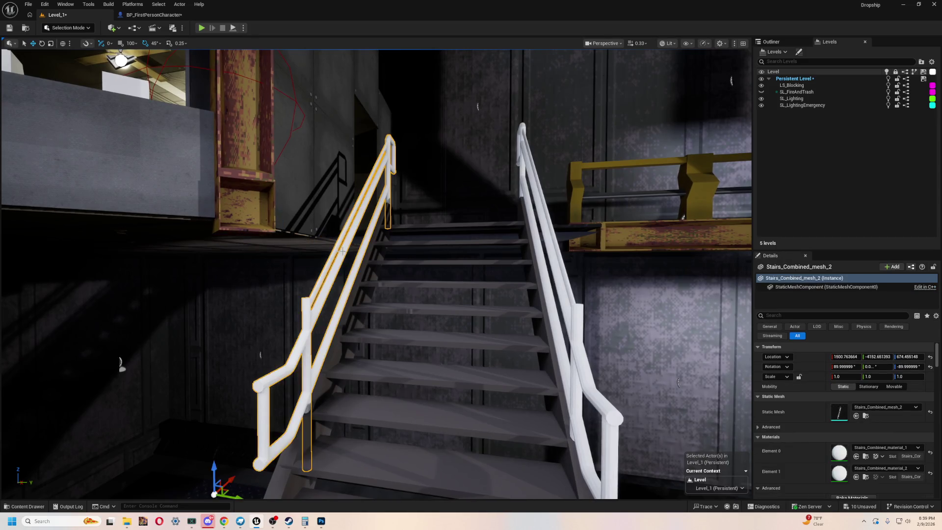
key("ctrl+space")
left_click(366, 431)
left_click(55, 362)
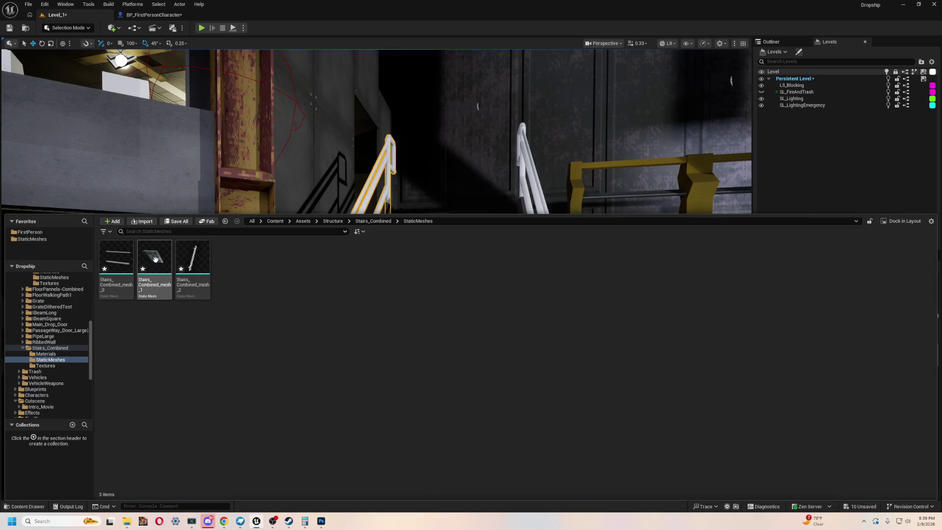
Set the stair steps mesh's Collision Complexity to Use Complex Collision As Simple and save it
double_click(158, 253)
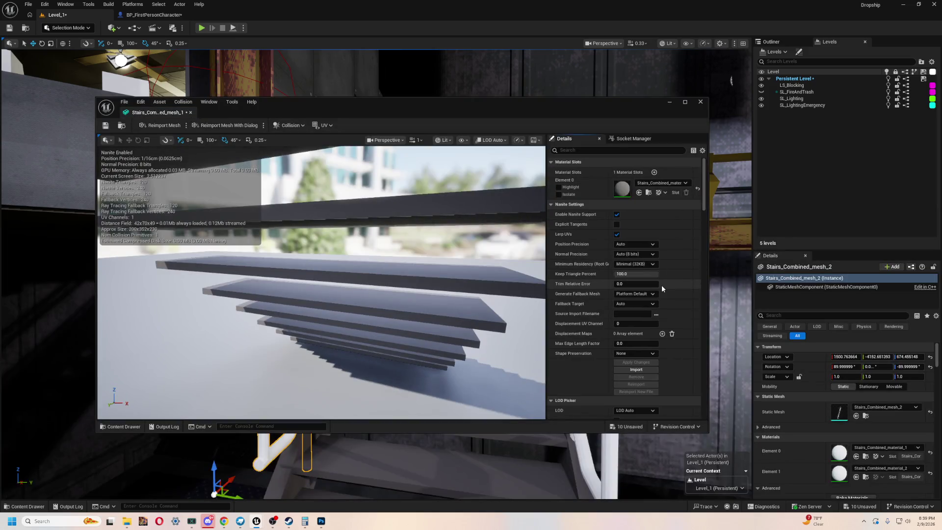
mouse_move(708, 186)
left_mouse_down()
mouse_move(709, 378)
mouse_move(703, 216)
left_mouse_up()
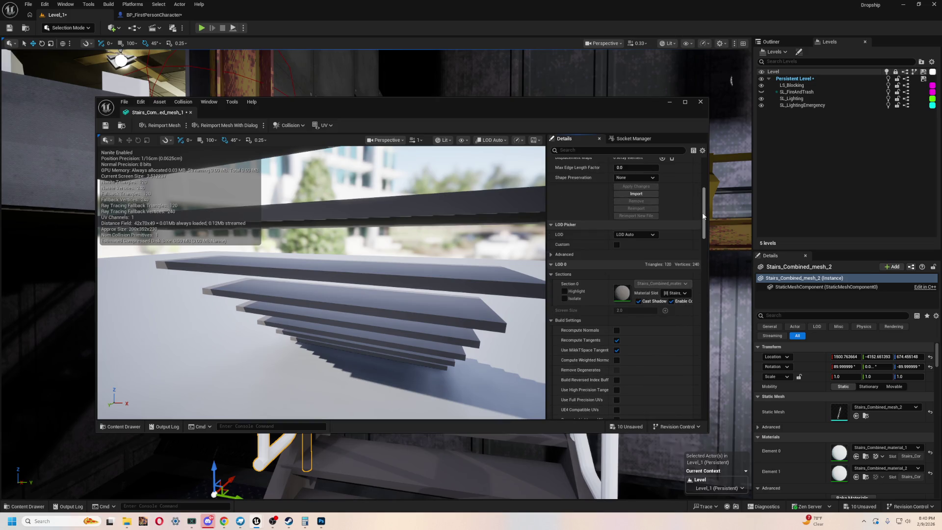
mouse_move(703, 215)
left_mouse_down()
mouse_move(704, 190)
mouse_move(705, 345)
left_mouse_up()
left_click(632, 299)
left_click(659, 330)
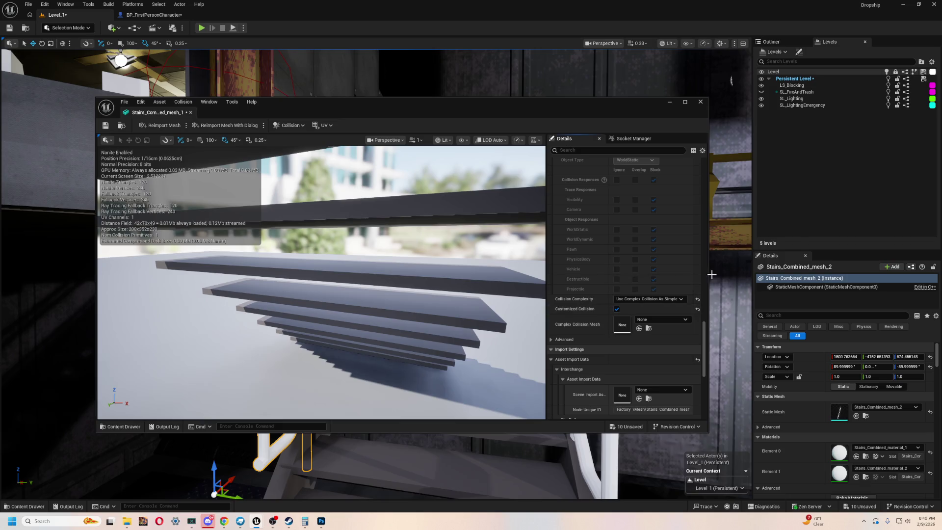
left_click(106, 127)
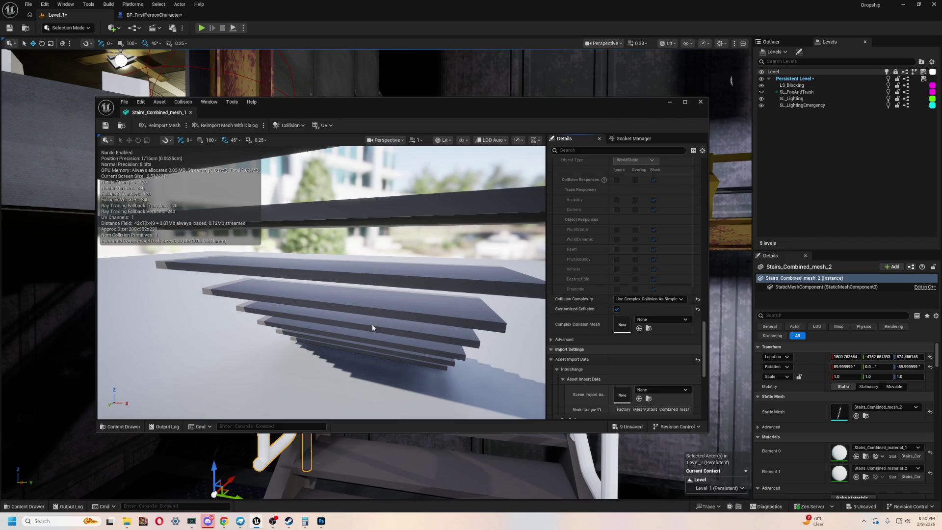
left_click(701, 102)
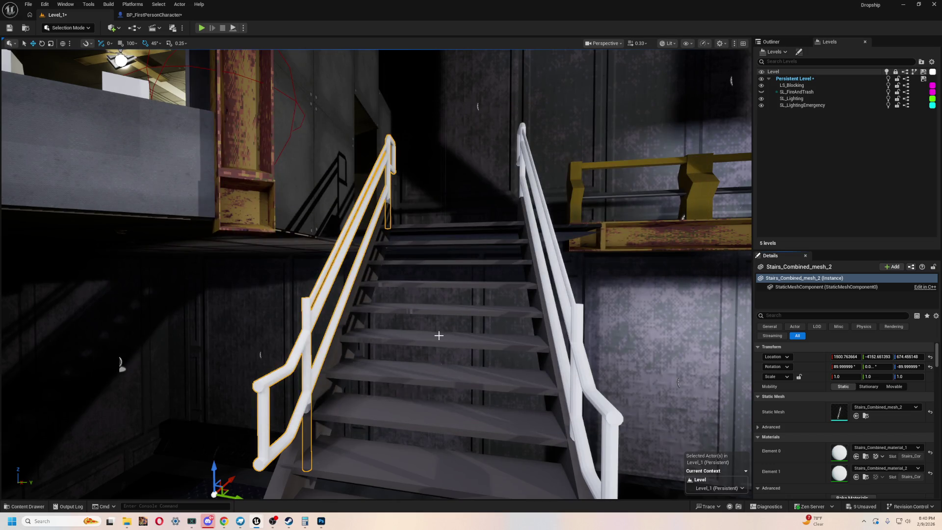
Set the Stairs_Combined_mesh_2 railing mesh to Use Complex Collision As Simple
key("ctrl+space")
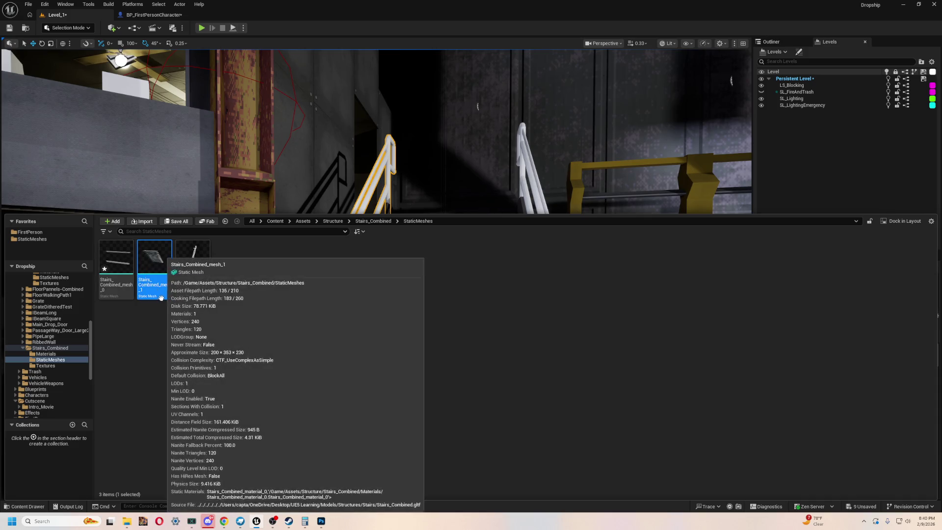
left_click(118, 250)
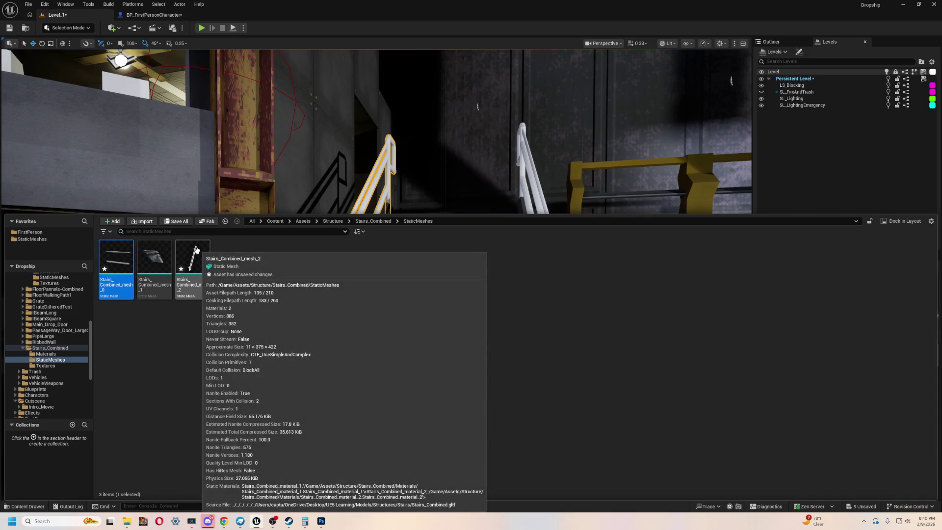
left_click(197, 251)
double_click(198, 254)
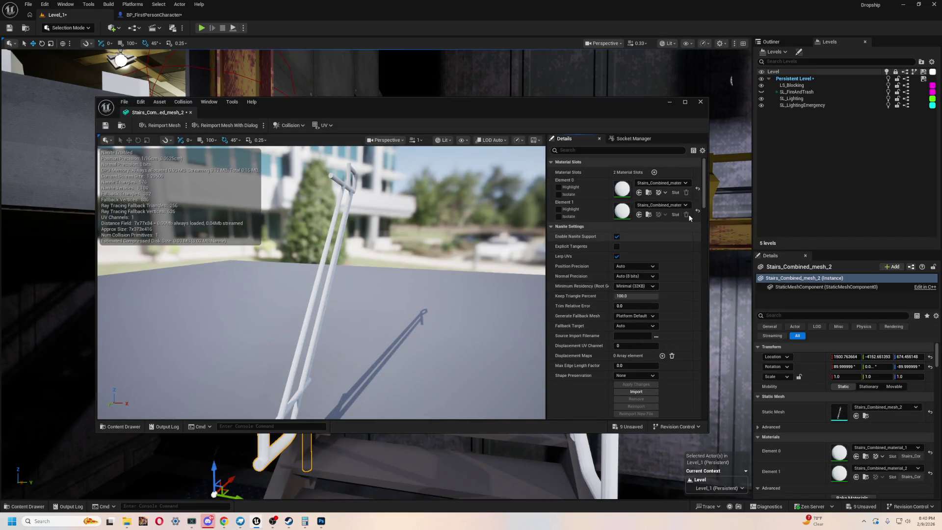
mouse_move(704, 202)
left_mouse_down()
mouse_move(716, 276)
mouse_move(697, 371)
mouse_move(693, 334)
left_mouse_up()
left_click(636, 267)
left_click(638, 296)
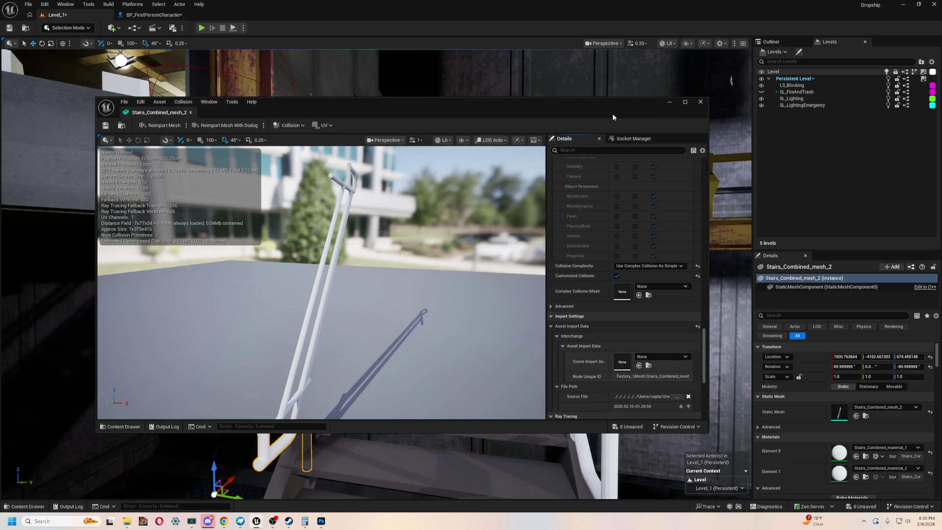
left_click(700, 102)
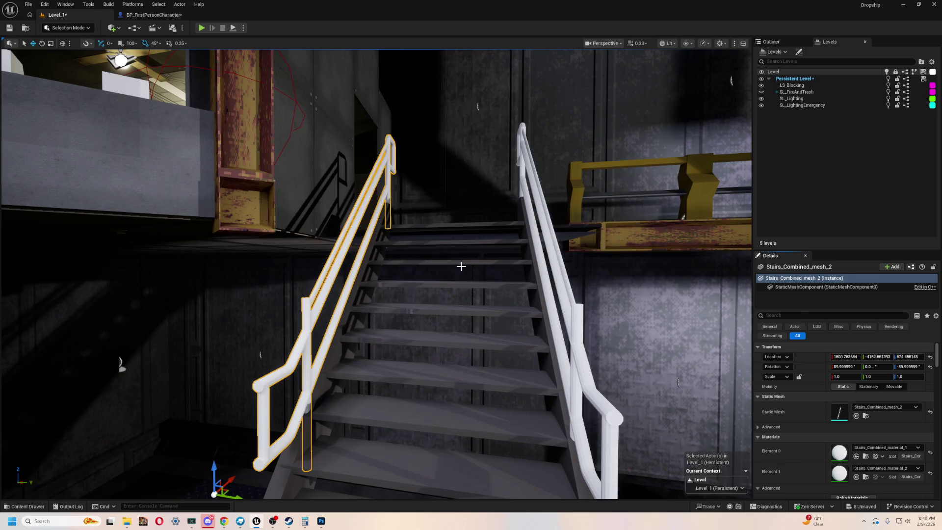
Open Stairs_Combined_mesh_0 and display its complex collision in the viewport
left_click(283, 475)
key("ctrl+space")
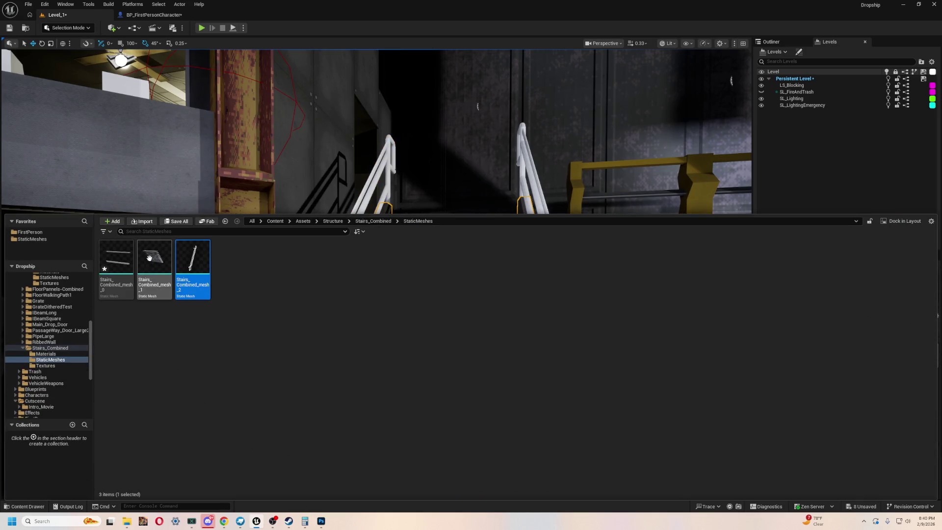
left_click(118, 258)
double_click(118, 258)
mouse_move(371, 343)
left_mouse_down()
mouse_move(338, 326)
mouse_move(393, 241)
left_mouse_up()
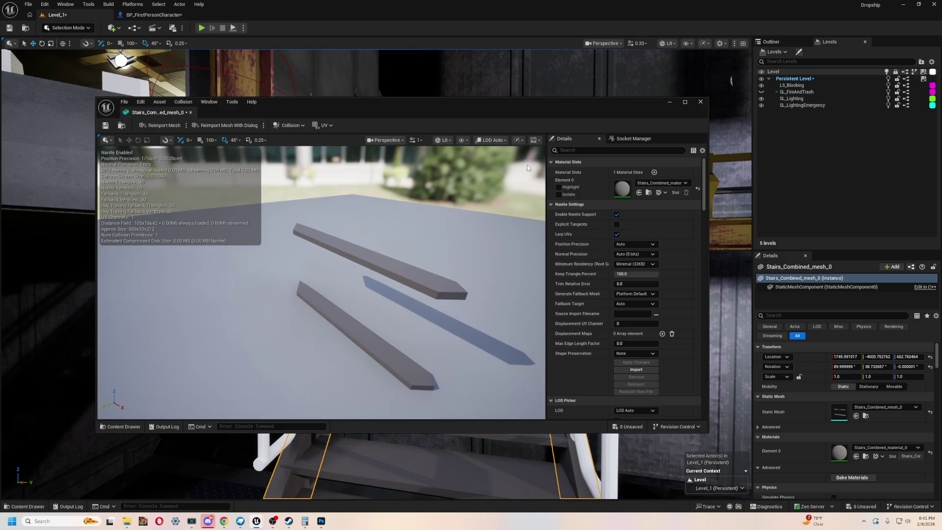
left_click(462, 141)
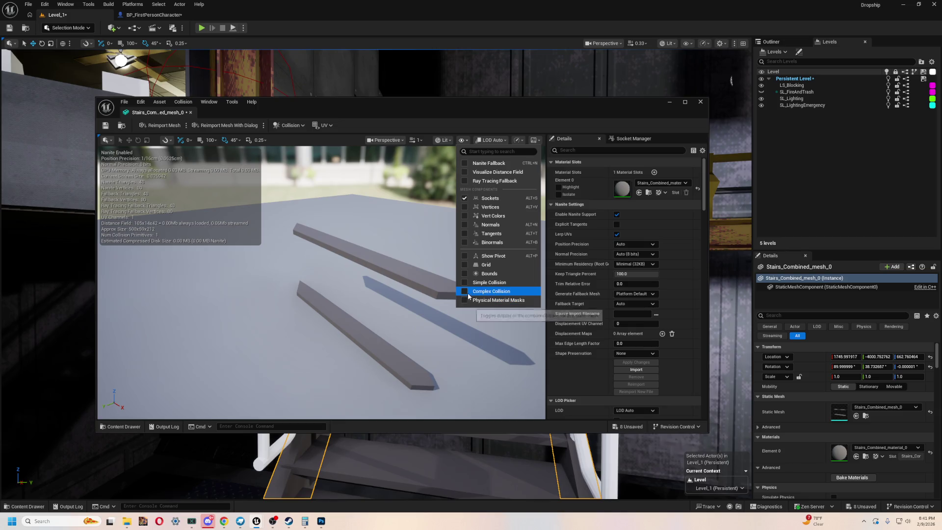
left_click(491, 291)
key("Escape")
Compare the treads' simple collision hull with the complex collision from closer, lower views
mouse_move(321, 282)
left_mouse_down()
mouse_move(275, 300)
mouse_move(255, 295)
mouse_move(408, 217)
left_mouse_up()
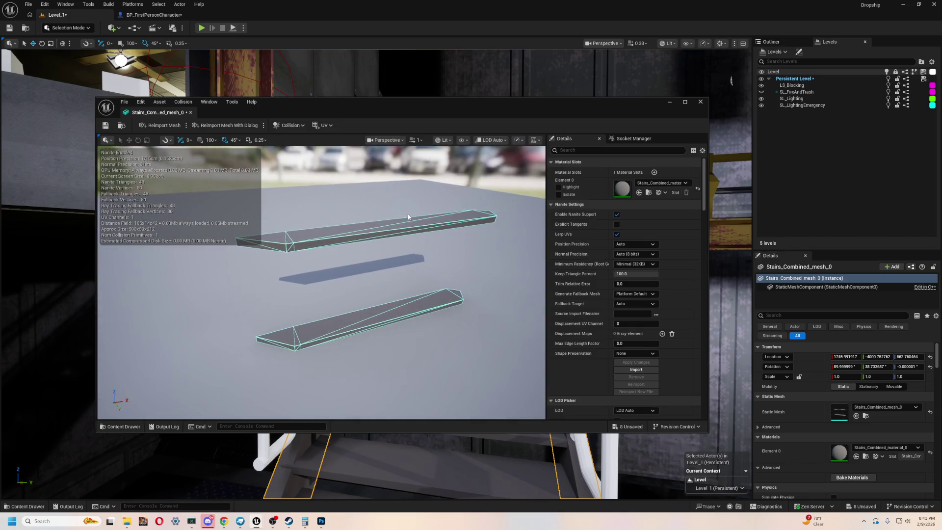
left_click(465, 140)
left_click(464, 291)
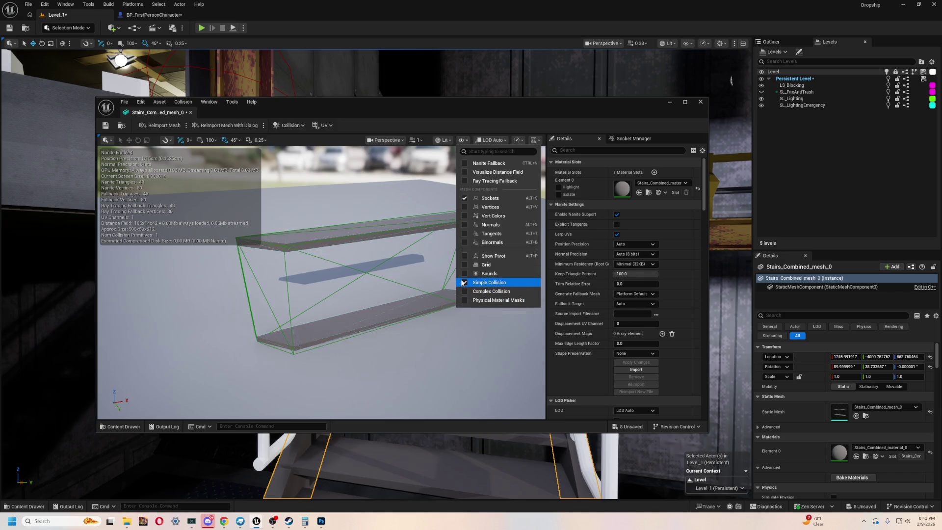
mouse_move(344, 294)
left_mouse_down()
mouse_move(294, 319)
mouse_move(251, 270)
left_mouse_up()
left_click_drag(331, 320, 329, 318)
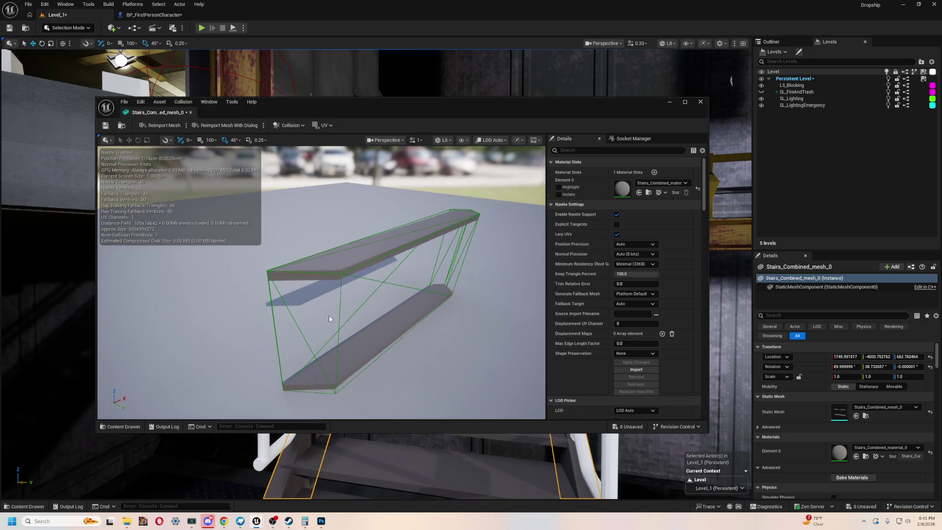
left_click(446, 141)
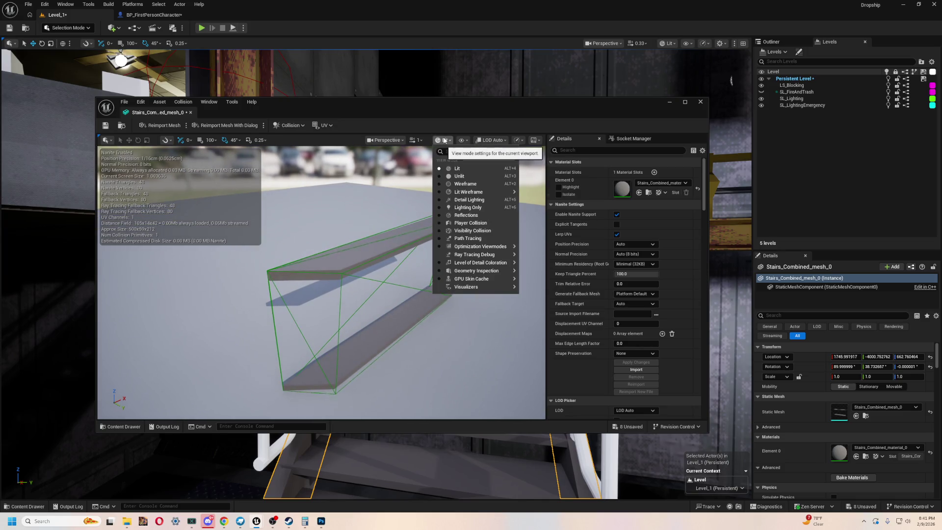
left_click(444, 140)
left_click(462, 140)
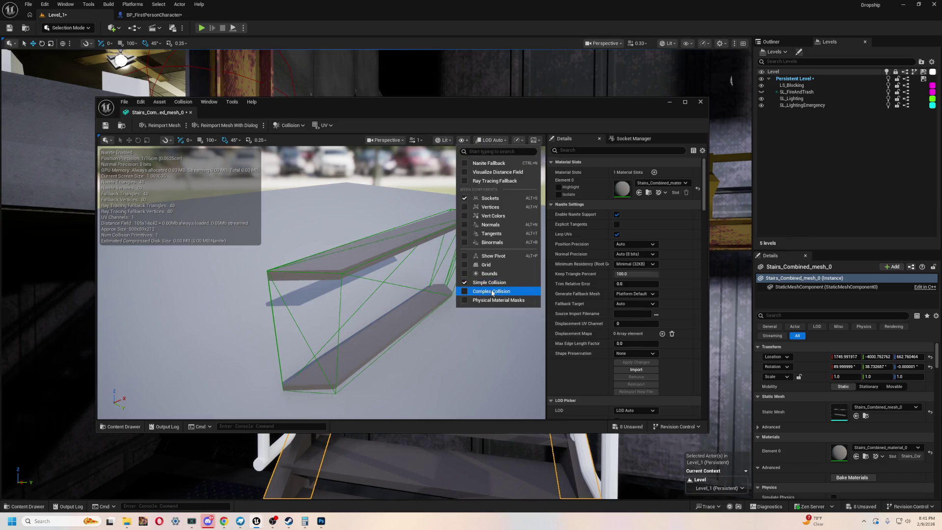
left_click(489, 292)
left_click(462, 140)
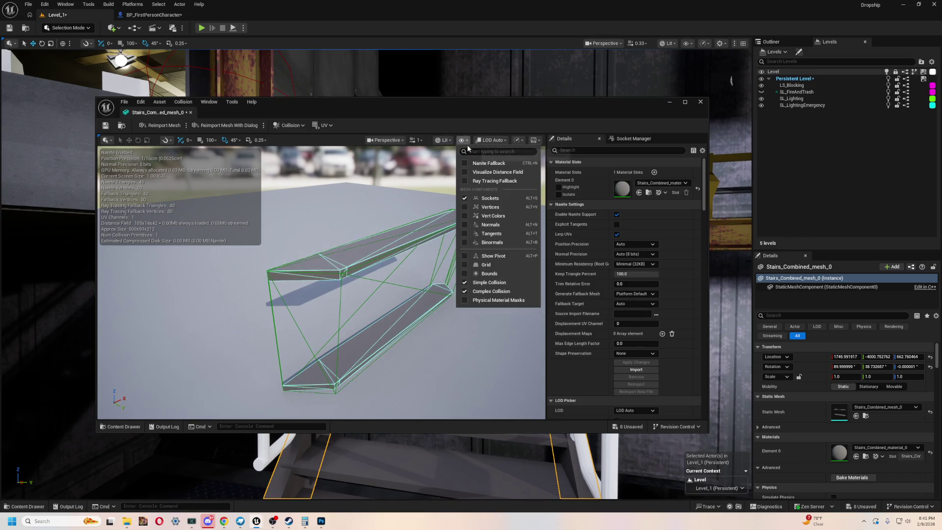
left_click(489, 282)
Set Stairs_Combined_mesh_0 to Use Complex Collision As Simple and save it
scroll(431, 303, "up", 3)
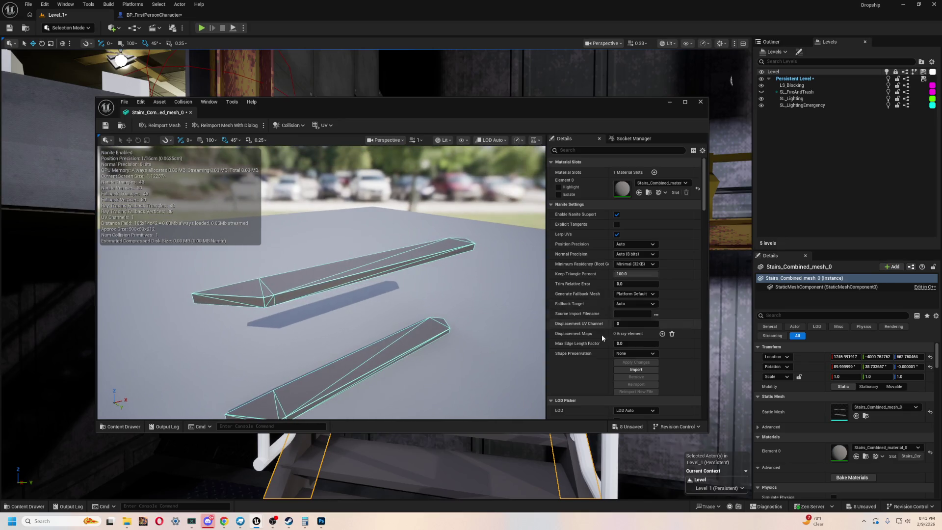
scroll(601, 334, "down", 10)
scroll(611, 341, "down", 15)
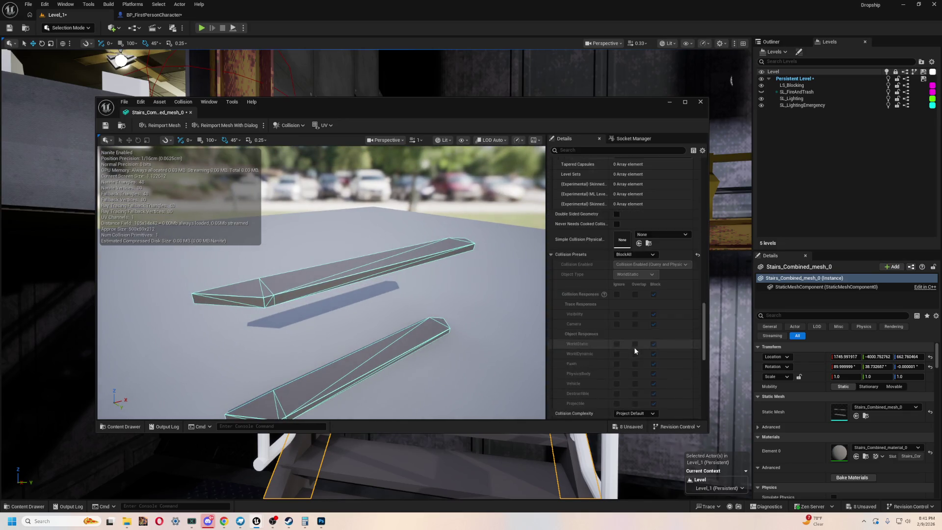
left_click(630, 226)
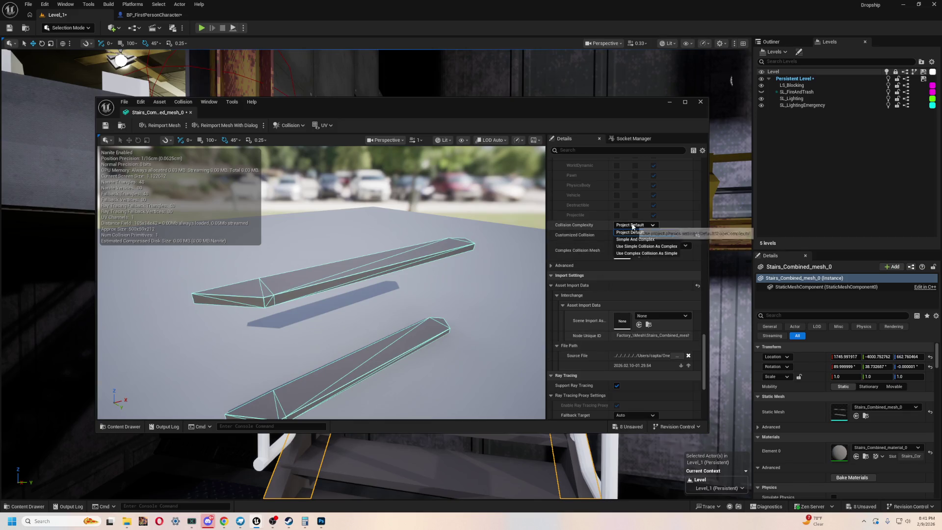
left_click(636, 258)
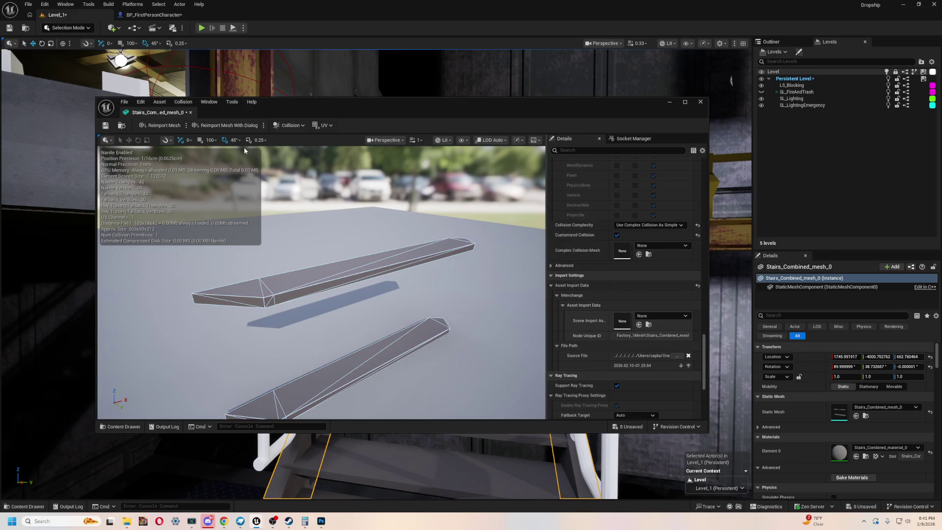
left_click(107, 126)
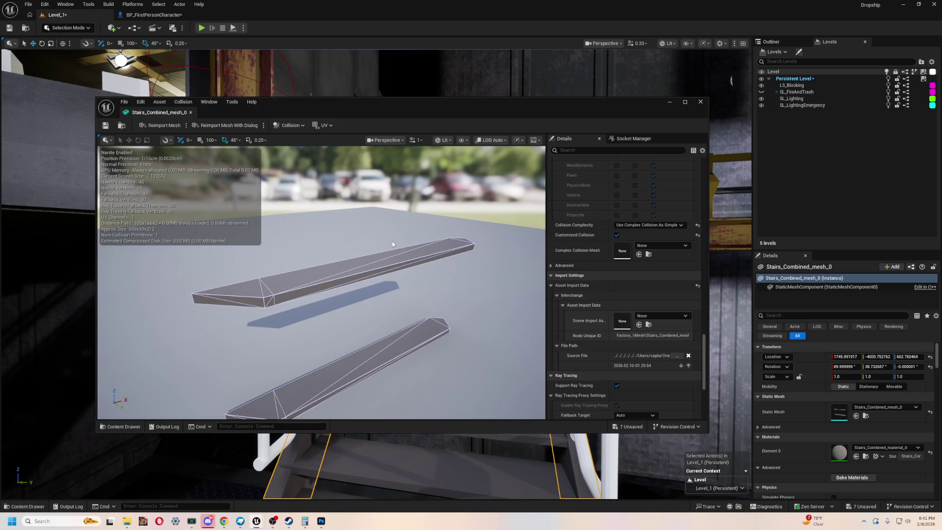
left_click(700, 102)
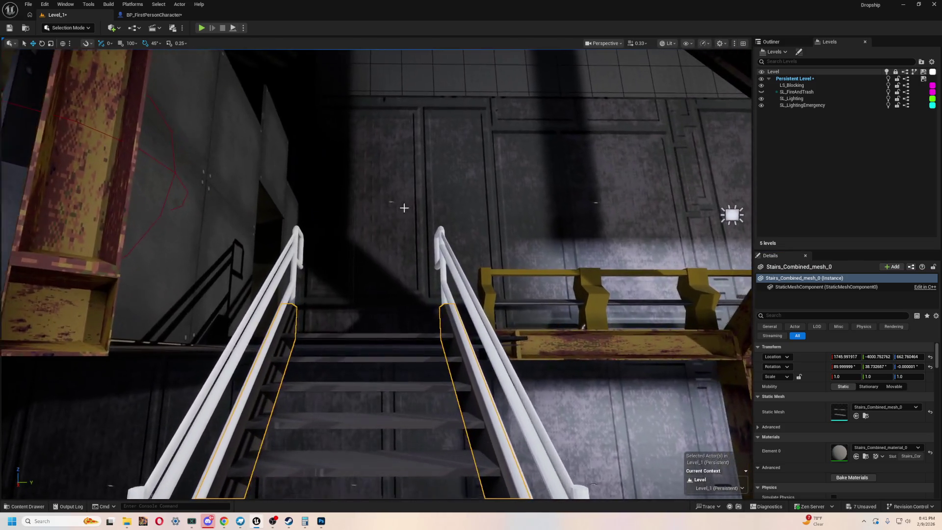
Start Play and walk up the stairs to the top and back down
left_click(201, 28)
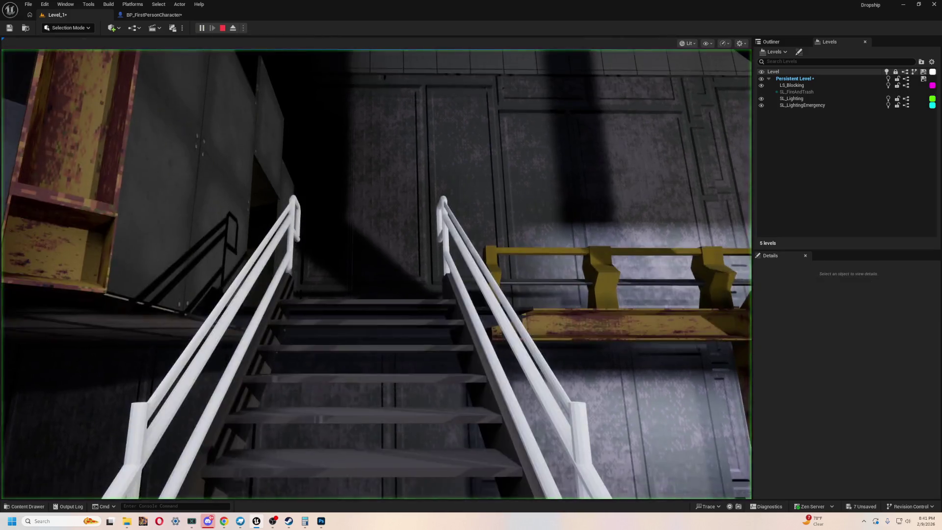
key("w")
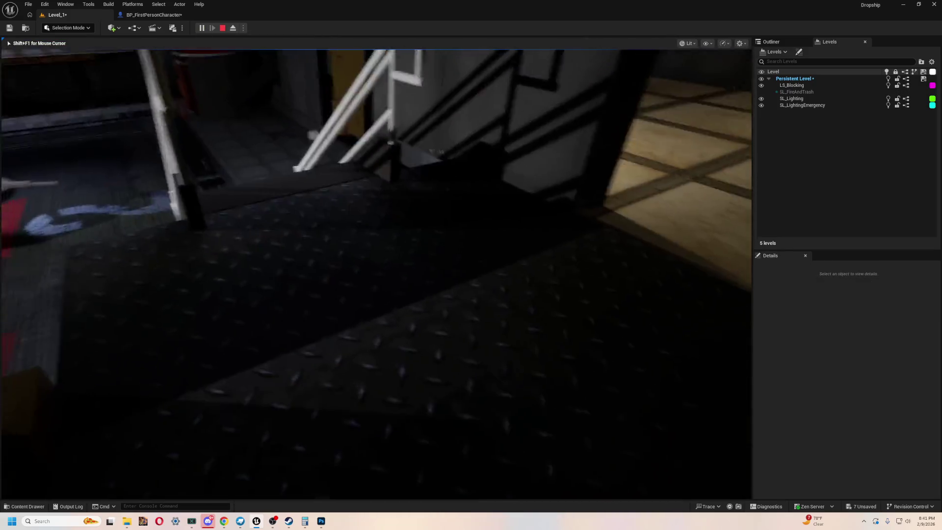
key("w")
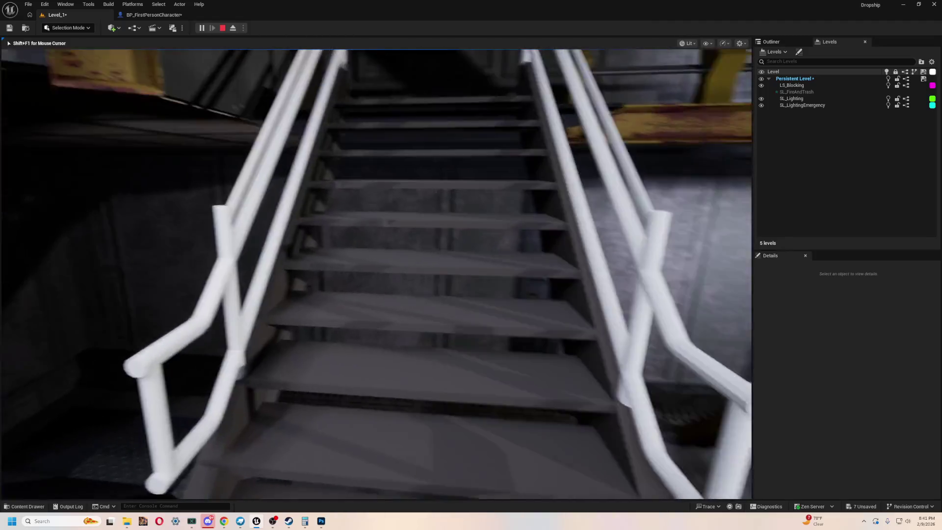
key("w")
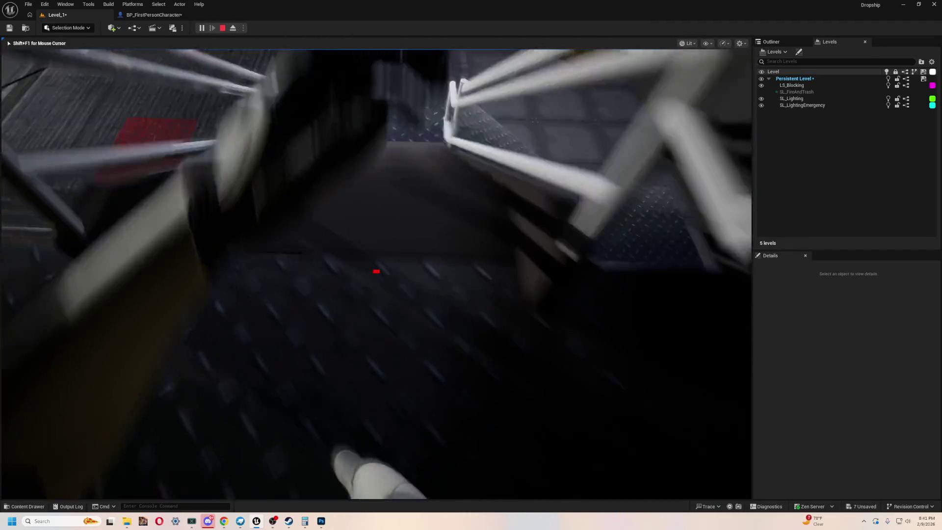
key("w")
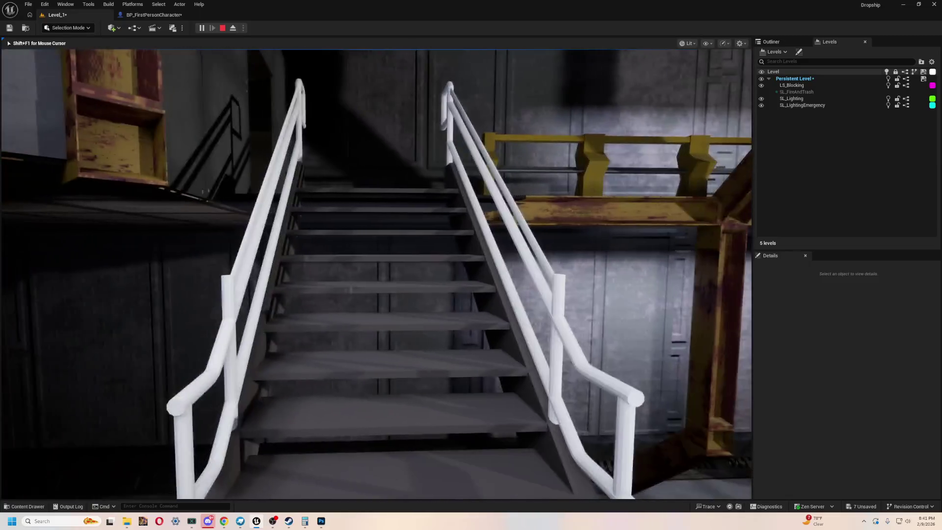
key("w")
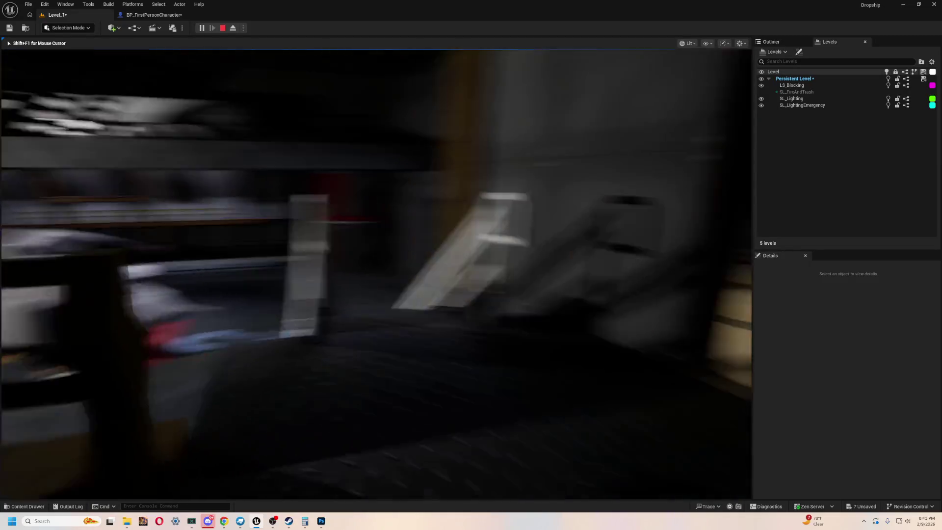
Walk toward the doorway, climb to the landing facing the ship, descend, then stop playing
key("w")
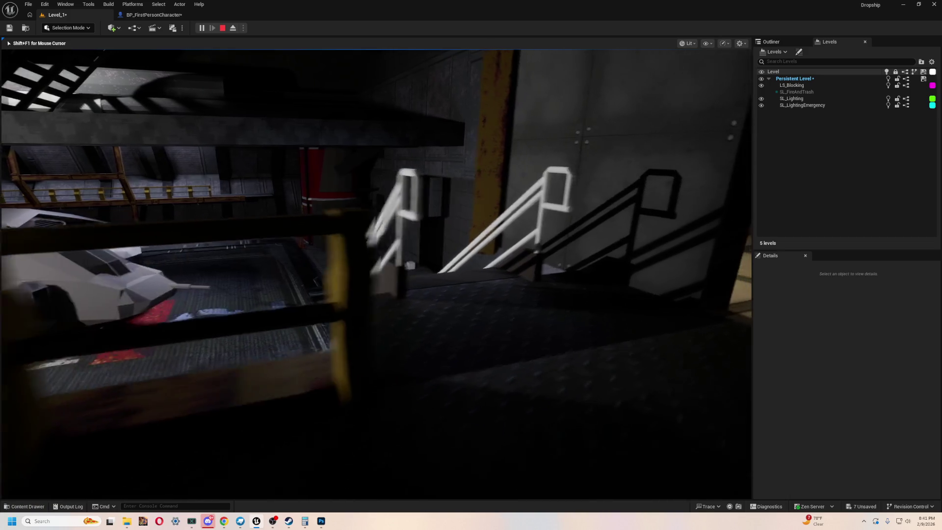
key("w")
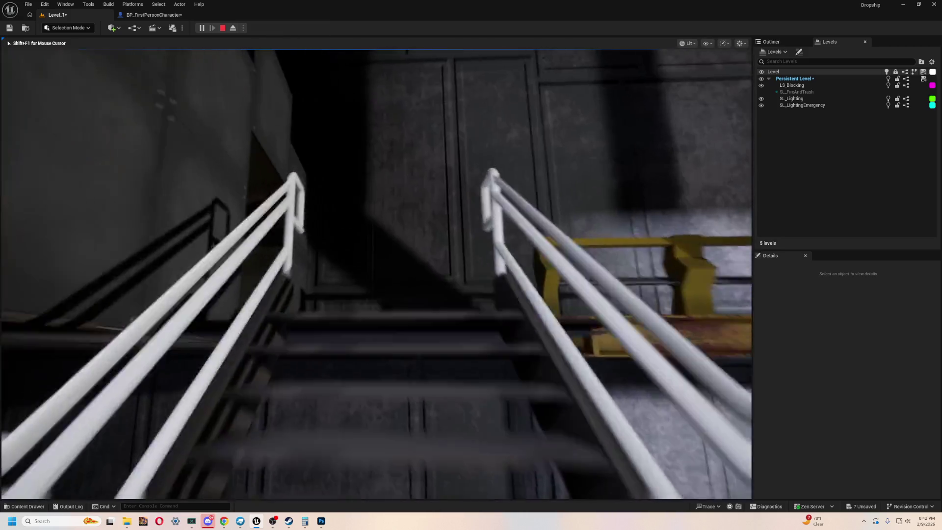
key("w")
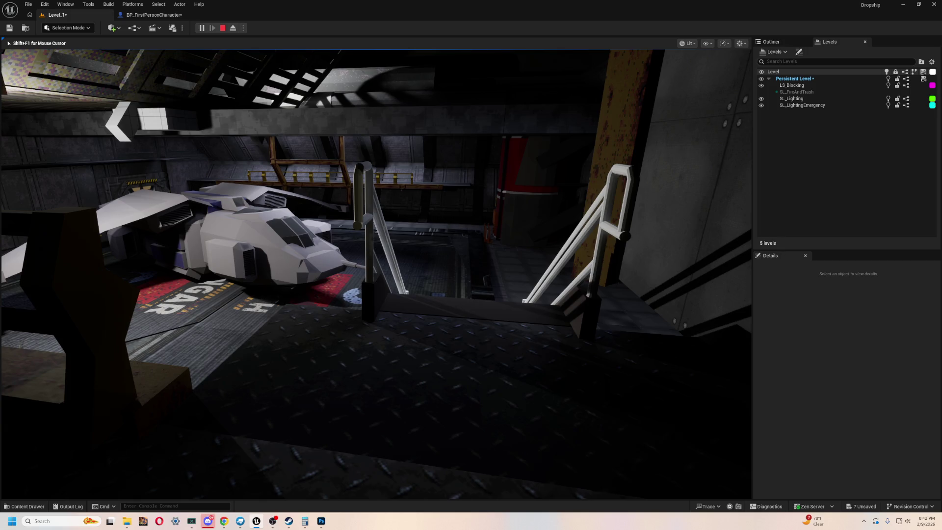
key("d")
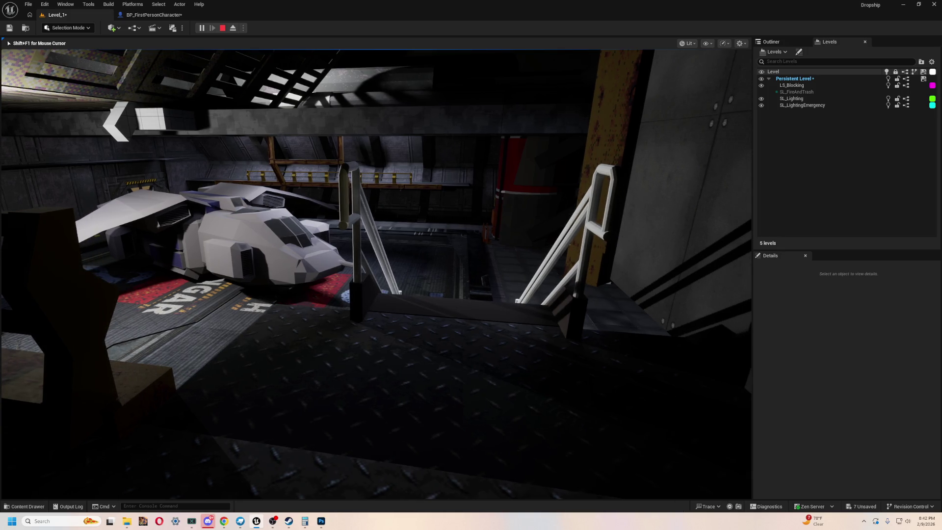
key("w")
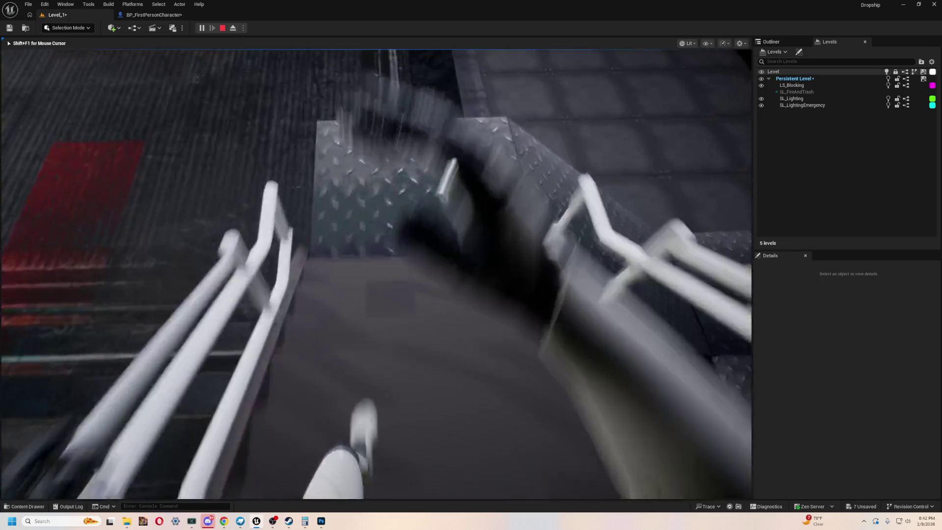
key("w")
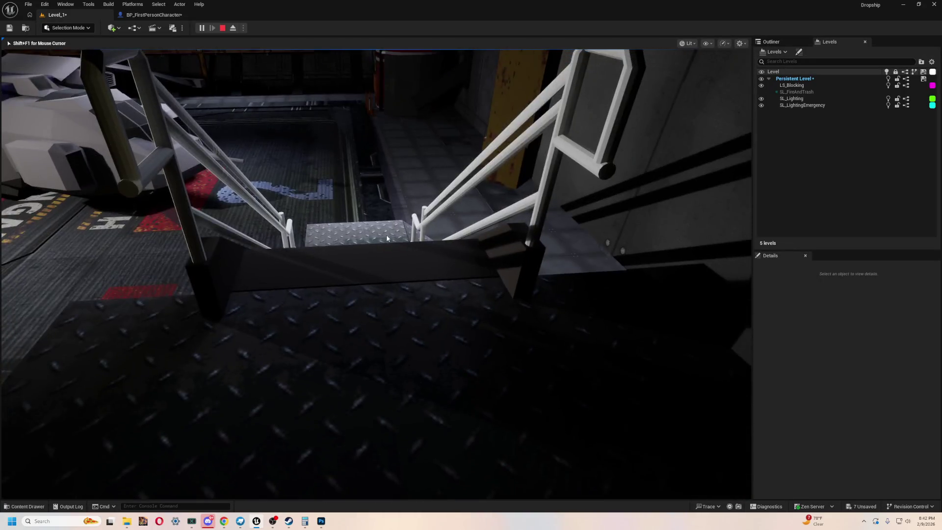
key("Escape")
left_click(291, 284)
left_click_drag(290, 285, 343, 275)
Select the steps part of the staircase and frame it in the viewport
key("w")
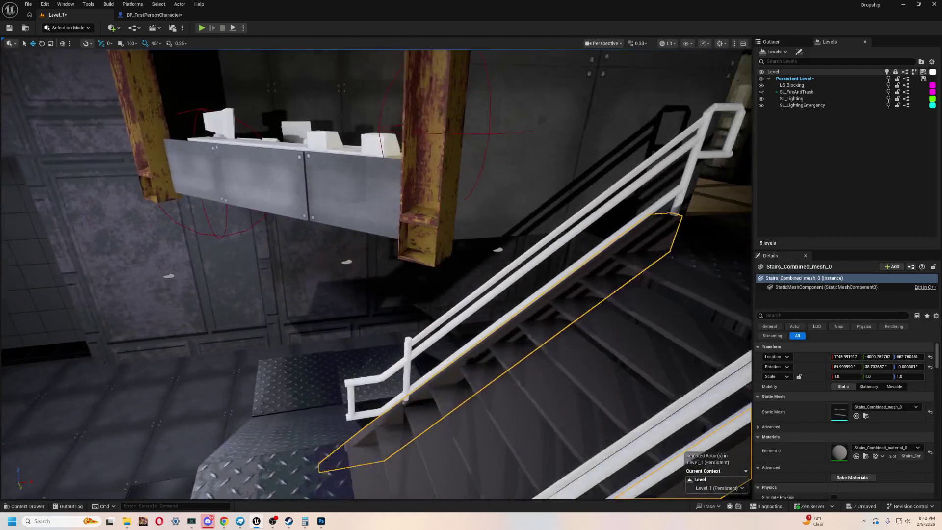
key("s")
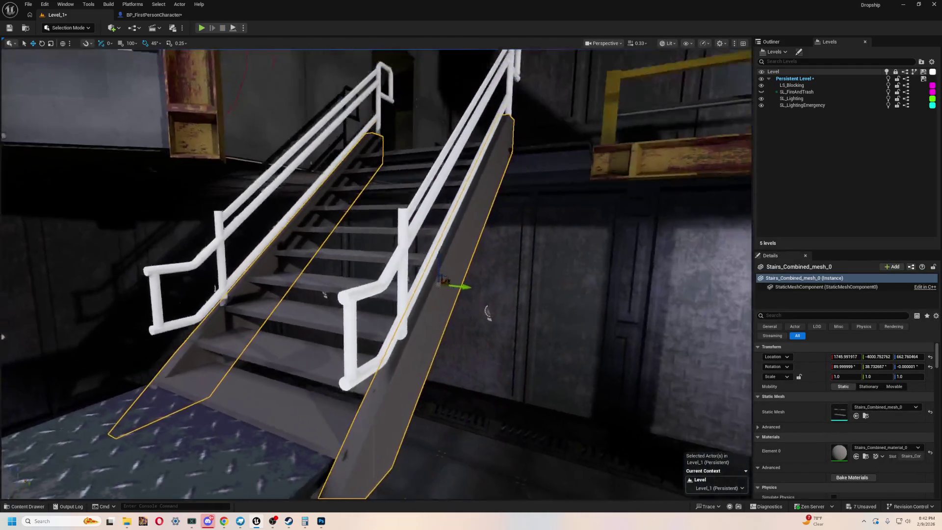
left_click(441, 359)
key("w")
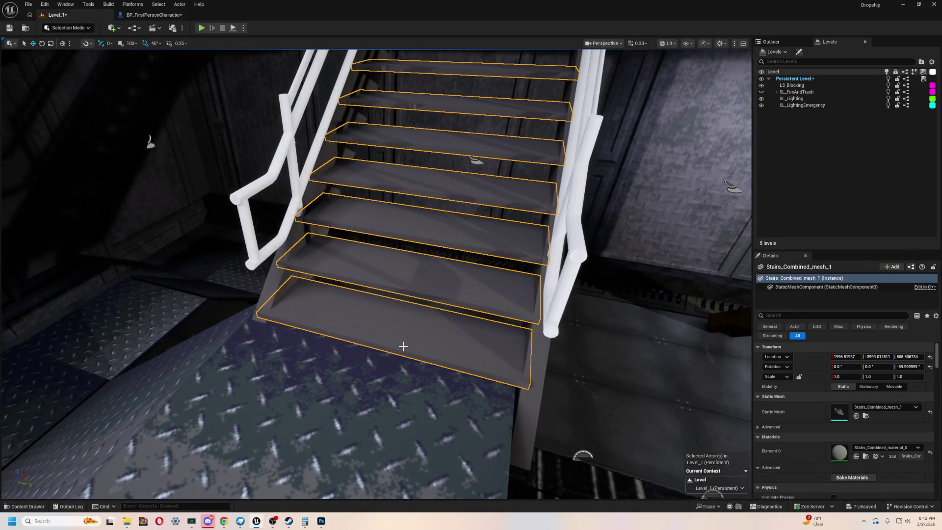
Add a new Material asset named M_StairSteps in the Stairs_Combined Materials folder
key("ctrl+space")
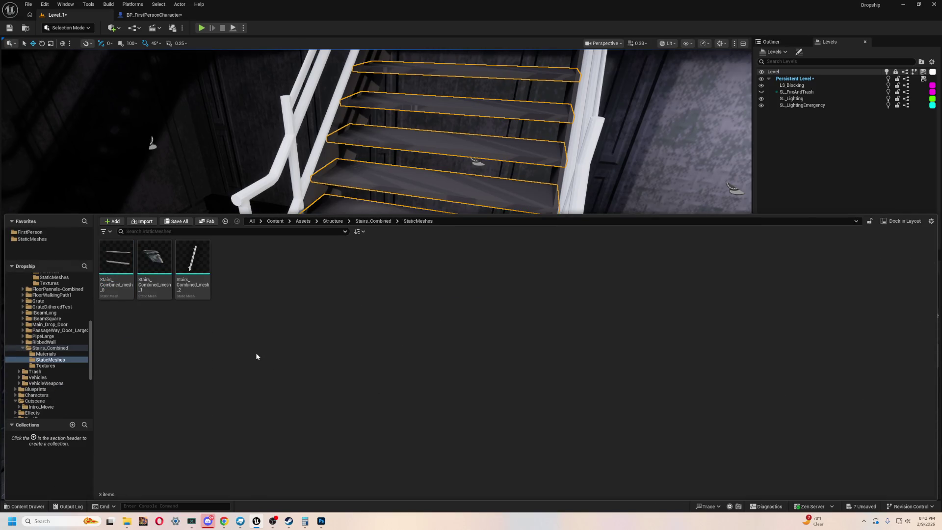
left_click(49, 365)
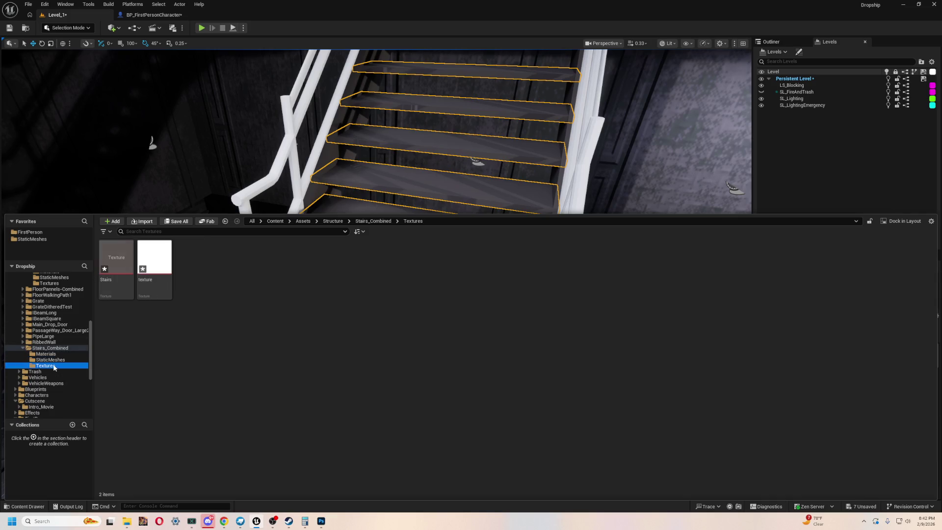
left_click(46, 354)
right_click(304, 319)
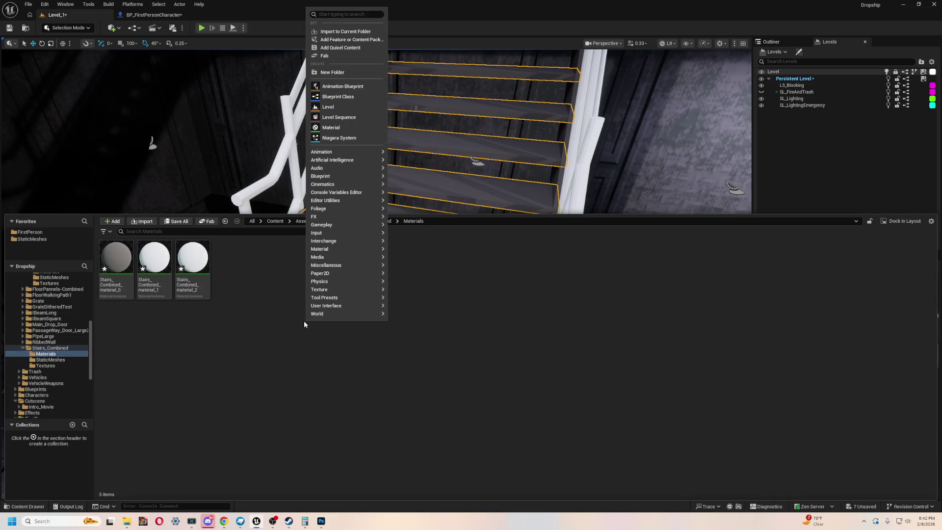
mouse_move(353, 224)
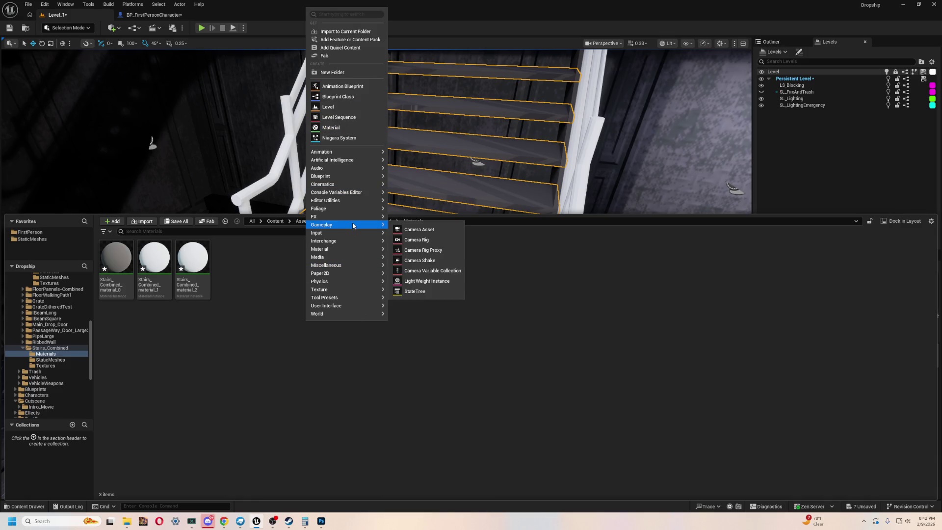
left_click(334, 127)
type("M_StairSte")
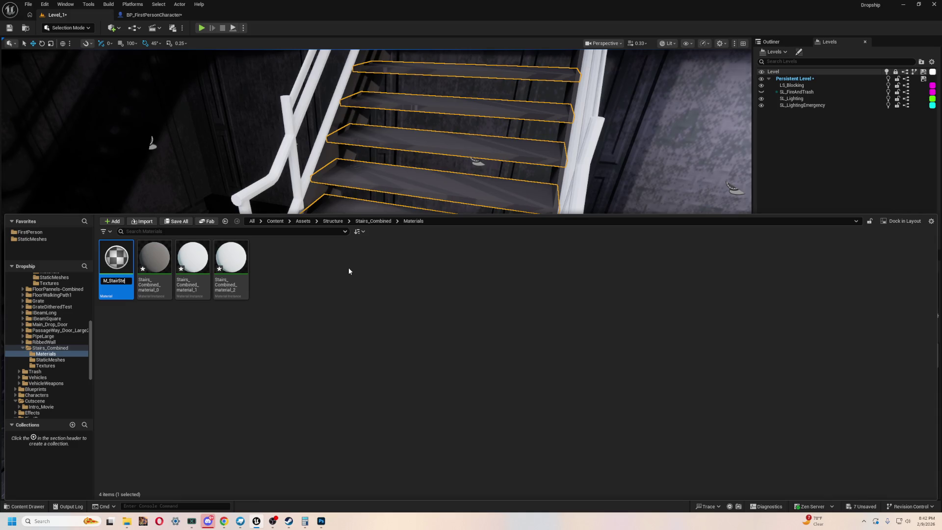
type("ps")
key("Return")
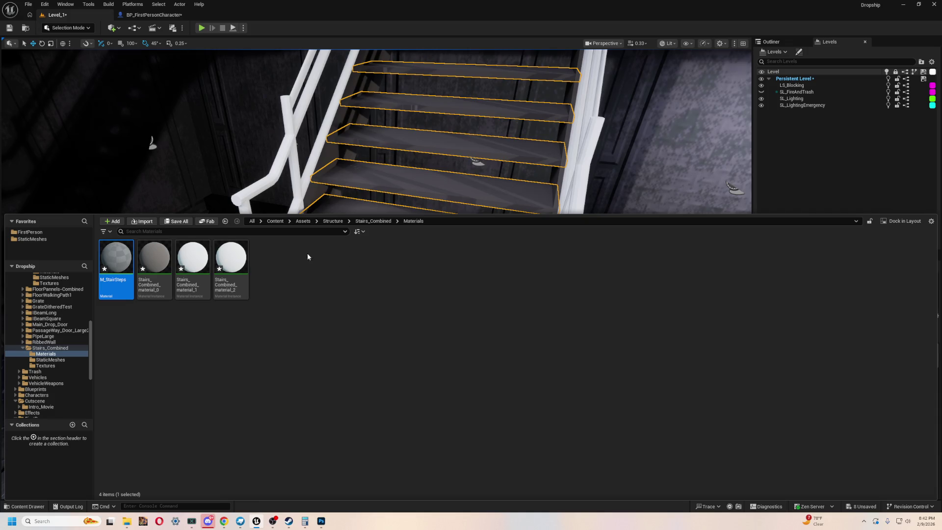
Open M_StairSteps in the Material Editor, browse to the 4x6WalkingPath folder, and dock the editor
double_click(112, 264)
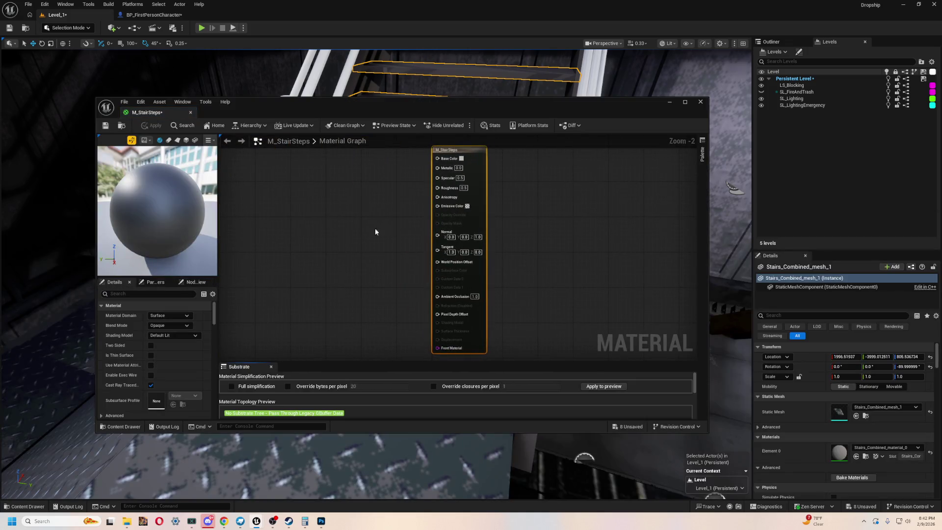
double_click(423, 101)
mouse_move(252, 201)
left_mouse_down()
mouse_move(363, 301)
mouse_move(394, 256)
left_mouse_up()
key("ctrl+space")
scroll(57, 415, "up", 3)
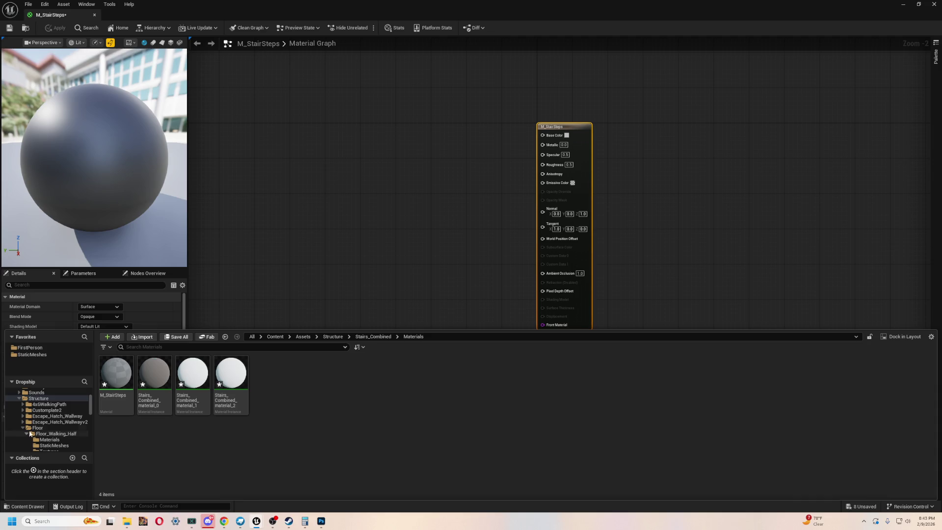
left_click(36, 428)
scroll(23, 421, "down", 1)
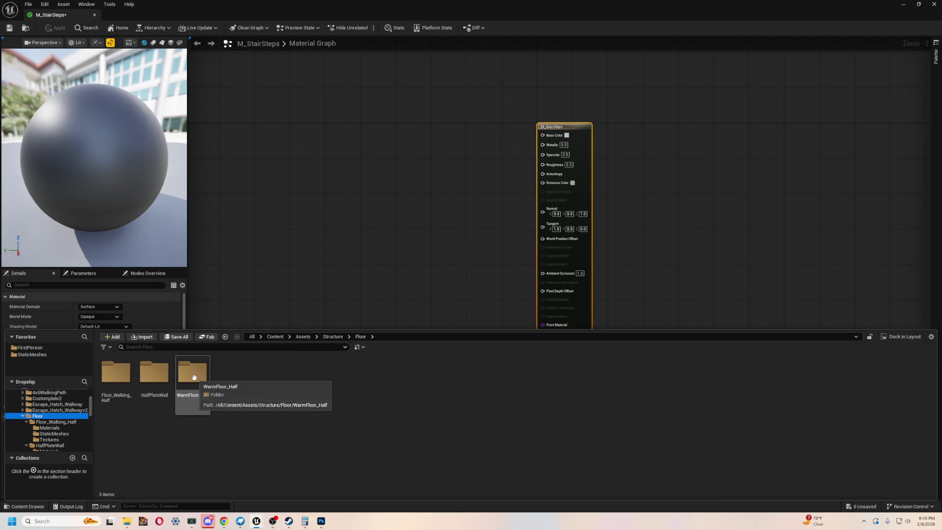
left_click(23, 415)
scroll(66, 410, "up", 2)
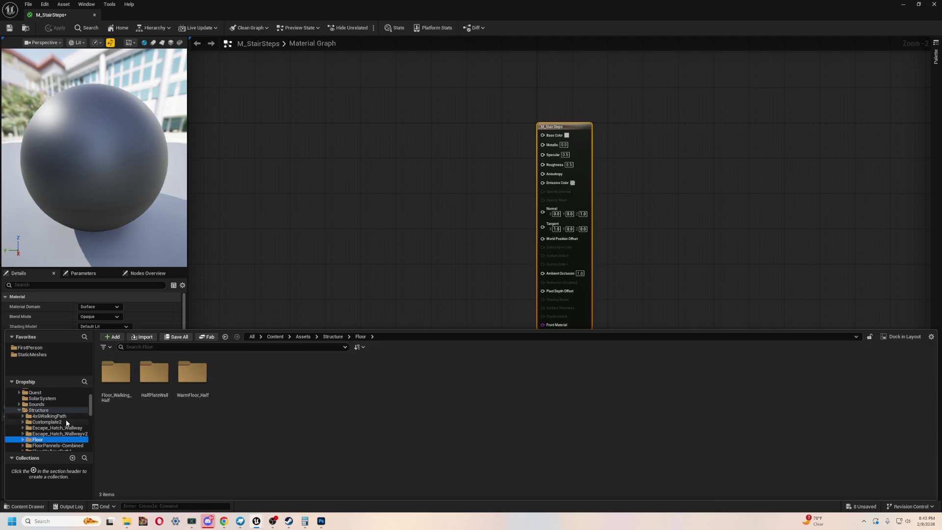
left_click(66, 416)
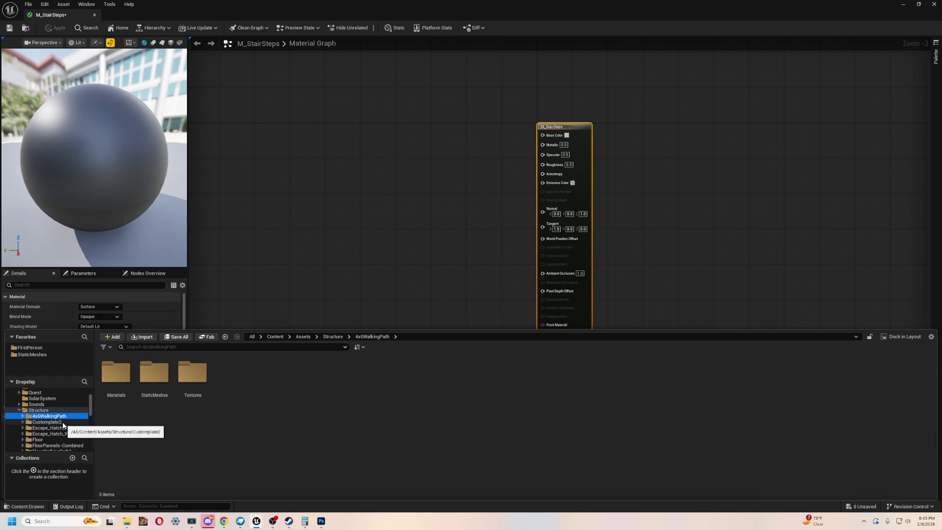
mouse_move(56, 18)
left_mouse_down()
mouse_move(177, 75)
mouse_move(219, 15)
left_mouse_up()
Inspect the WalkingPath19 blueprint's StaticMesh materials, then close the blueprint
left_click(54, 15)
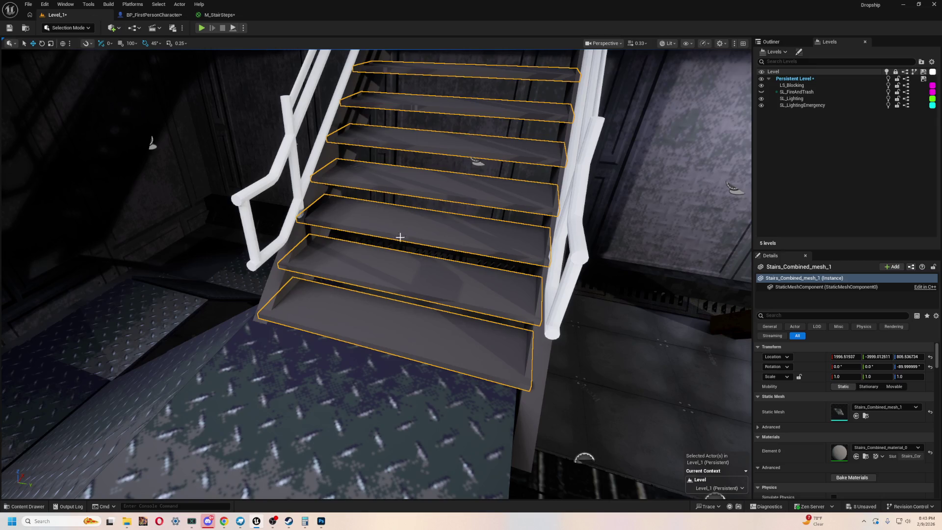
left_click(382, 324)
key("f")
scroll(785, 412, "down", 5)
scroll(809, 420, "up", 5)
left_click_drag(547, 300, 626, 307)
left_click(770, 42)
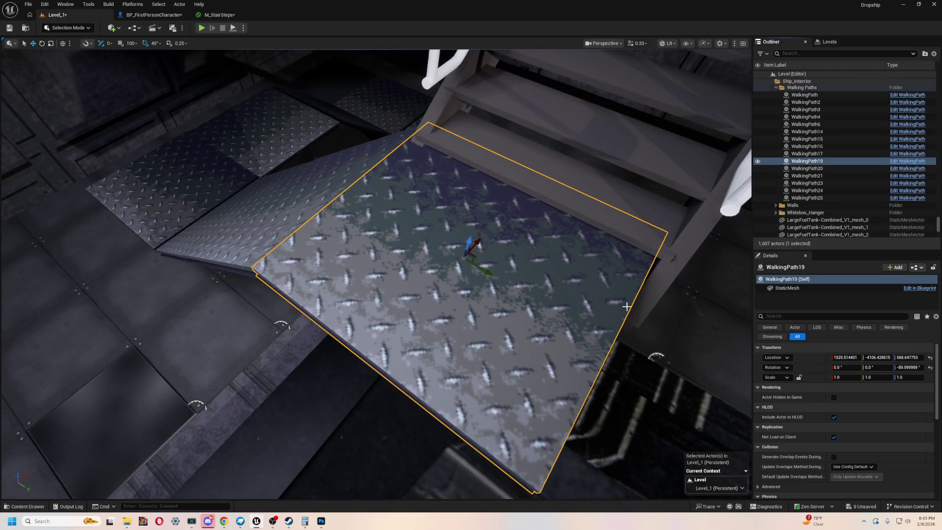
scroll(834, 378, "down", 3)
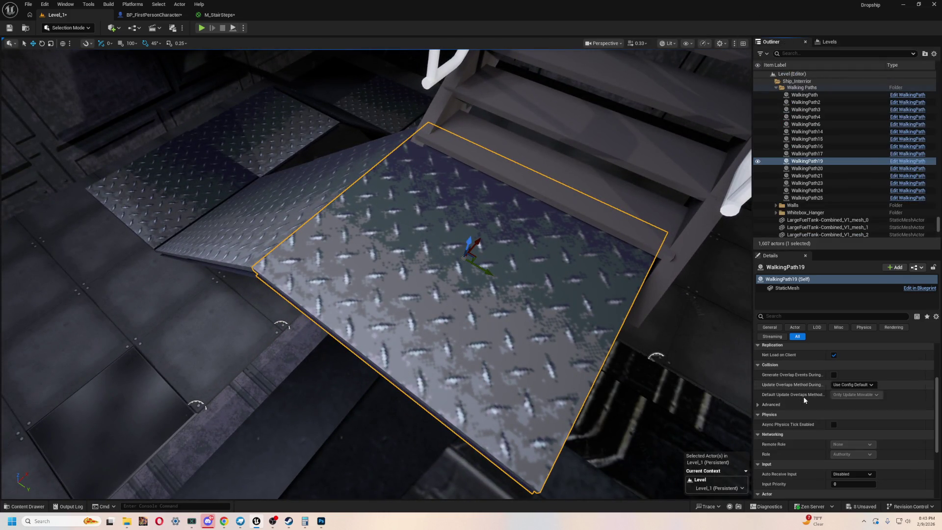
left_click(902, 162)
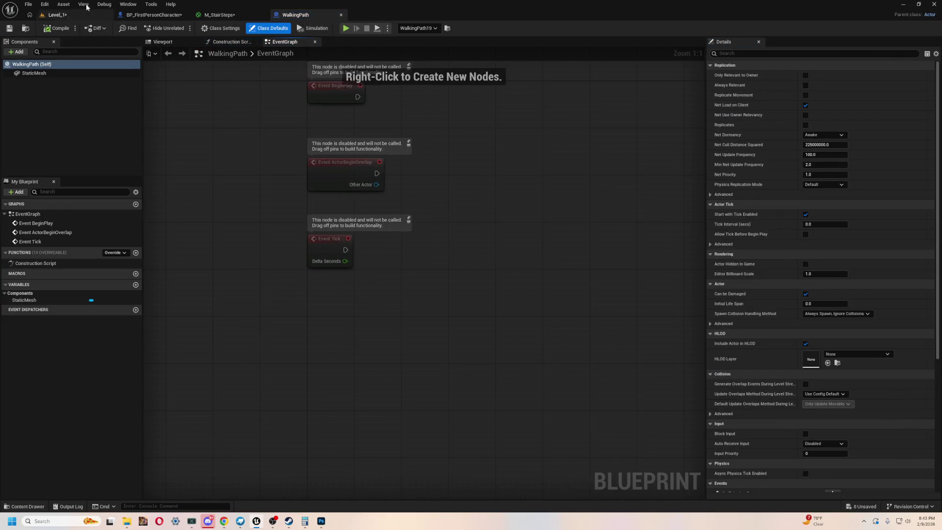
left_click(34, 73)
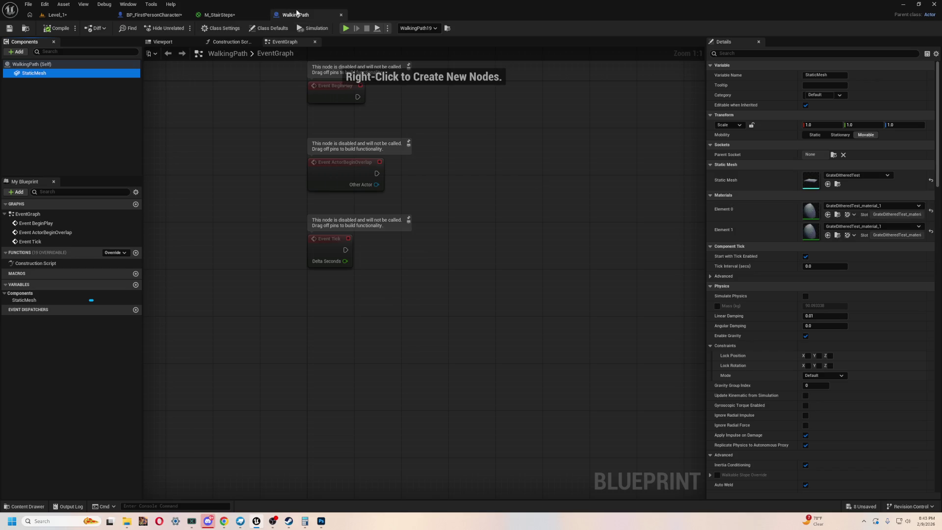
left_click(341, 14)
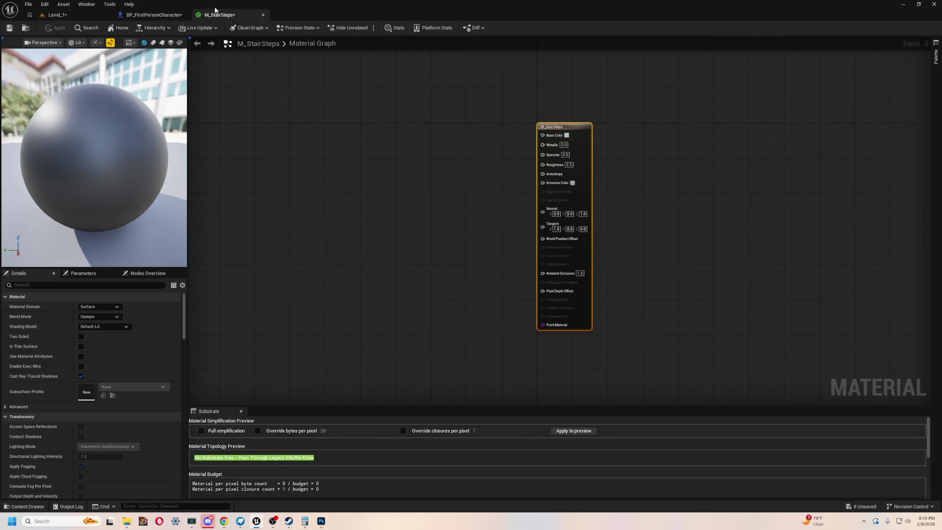
Search all content for 'dithered' and drag BeamDithered into the graph as a Texture Sample
left_click(407, 175)
key("ctrl+space")
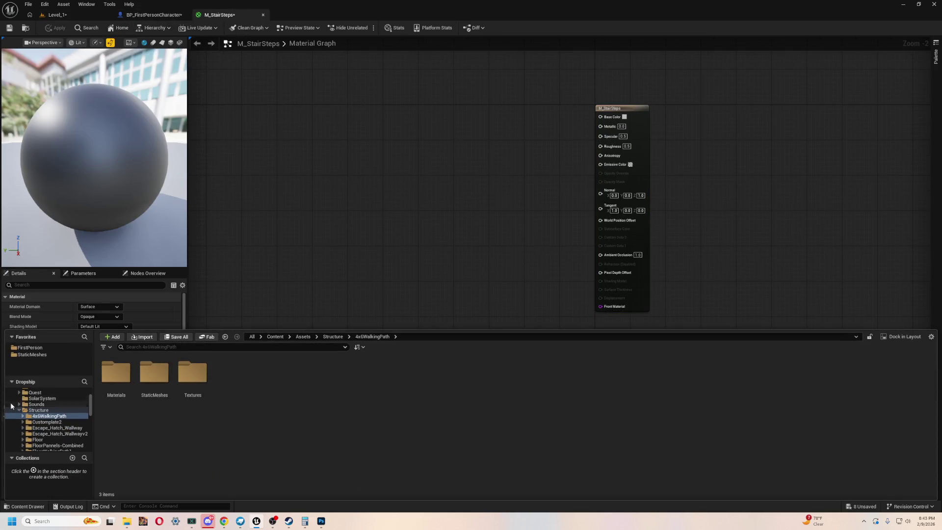
left_click(22, 392)
left_click(175, 346)
type("ditheredg")
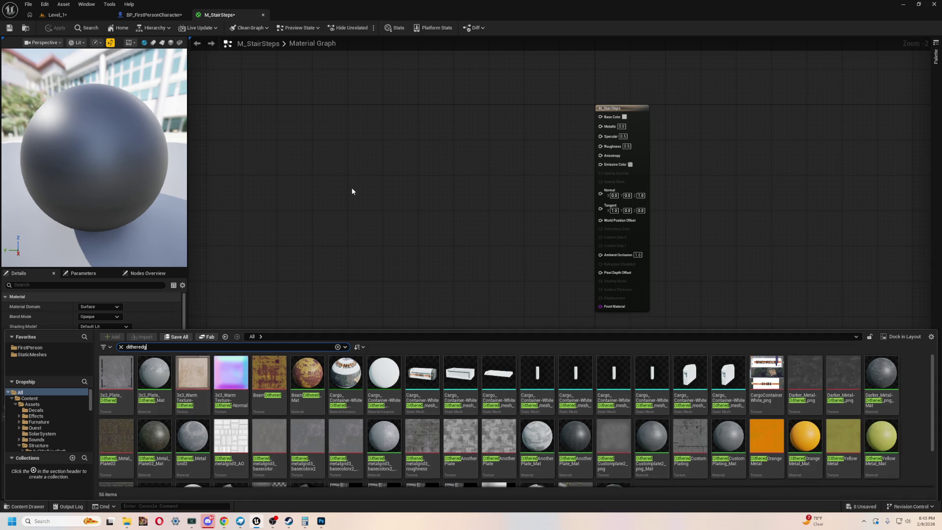
key("BackSpace")
left_click_drag(268, 373, 314, 162)
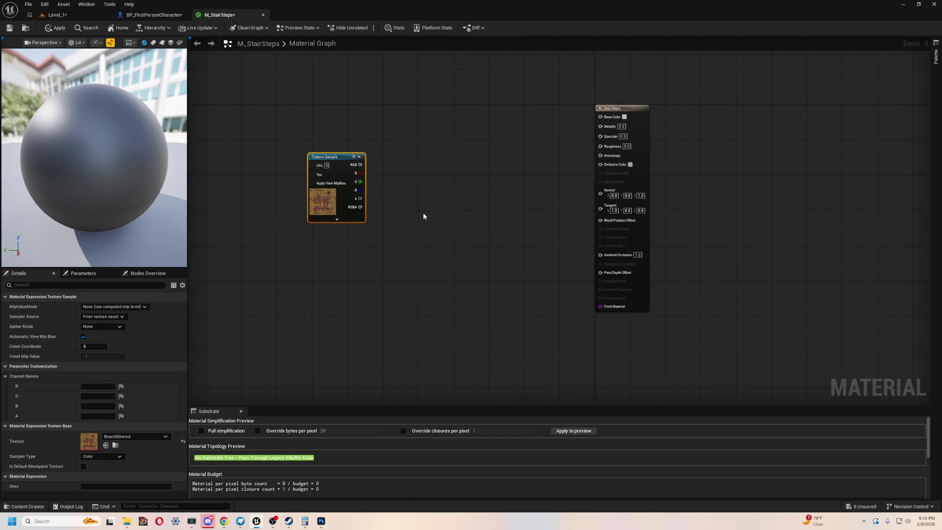
Drag PlateDithered_png from the search results into the graph as a second Texture Sample
key("ctrl+space")
scroll(317, 382, "down", 2)
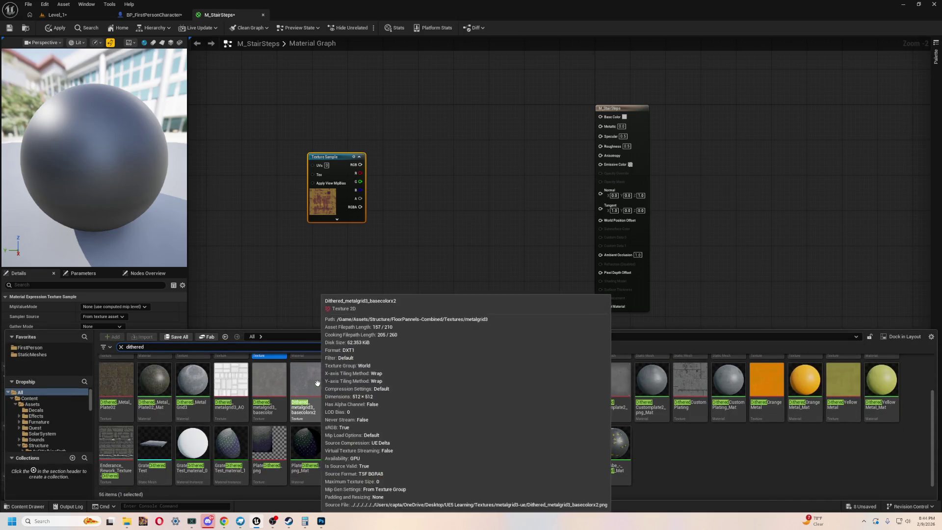
mouse_move(232, 445)
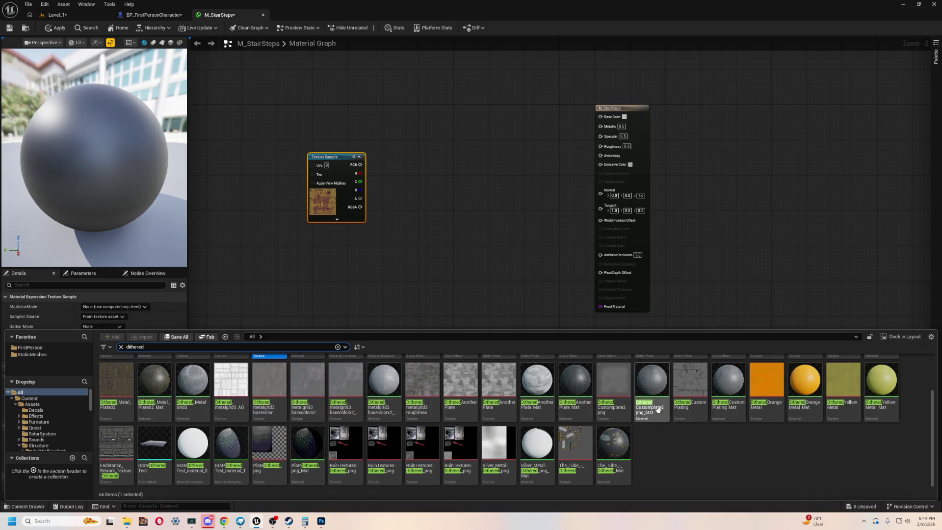
mouse_move(273, 431)
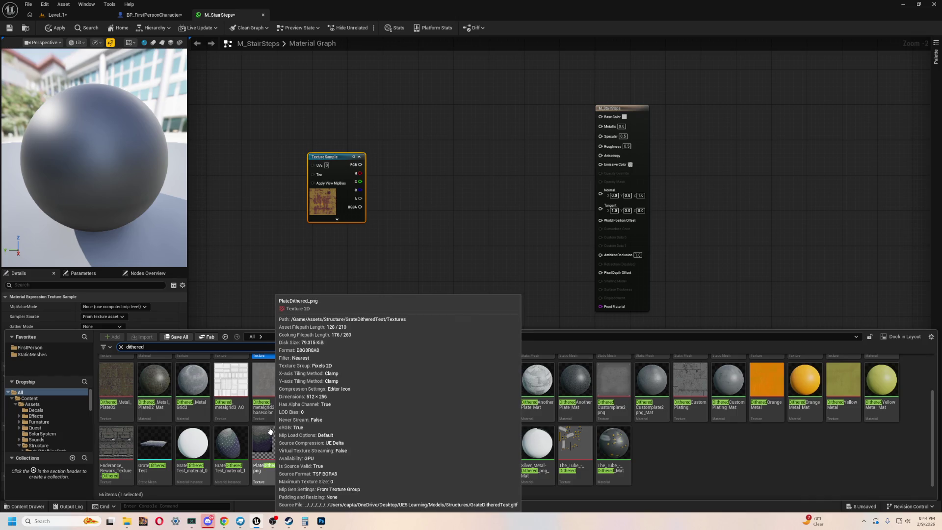
mouse_move(273, 431)
left_mouse_down()
mouse_move(454, 164)
mouse_move(433, 224)
mouse_move(275, 291)
left_mouse_up()
Add a TexCoord node and wire the PlateDithered texture's RGB into Base Color
type("tex")
left_click(339, 311)
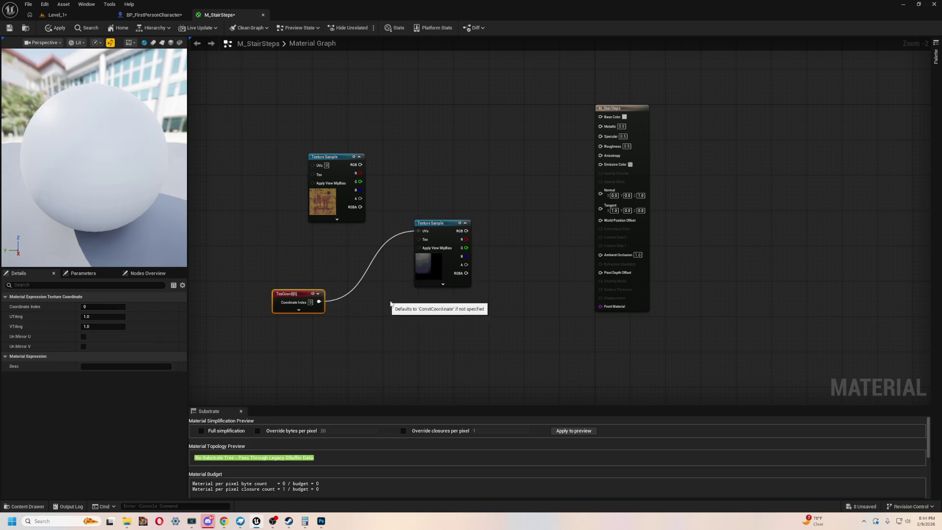
left_click_drag(466, 230, 601, 116)
left_click_drag(326, 157, 336, 108)
mouse_move(437, 145)
left_mouse_down()
mouse_move(508, 188)
mouse_move(508, 157)
left_mouse_up()
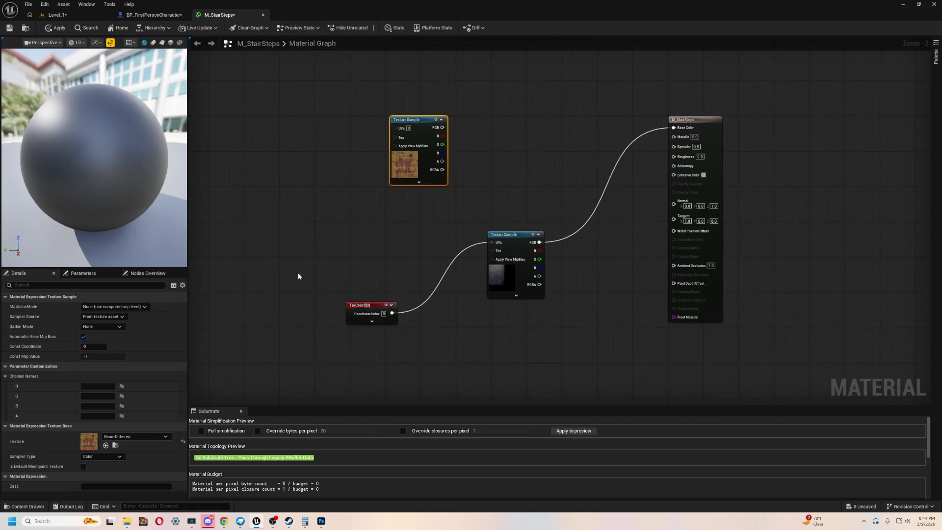
left_click(368, 305)
left_click_drag(373, 303, 308, 262)
Insert a Multiply node between TexCoord and the texture sample's UVs
right_click(375, 313)
left_click(402, 301)
left_click_drag(403, 311, 326, 271)
left_click_drag(425, 311, 491, 240)
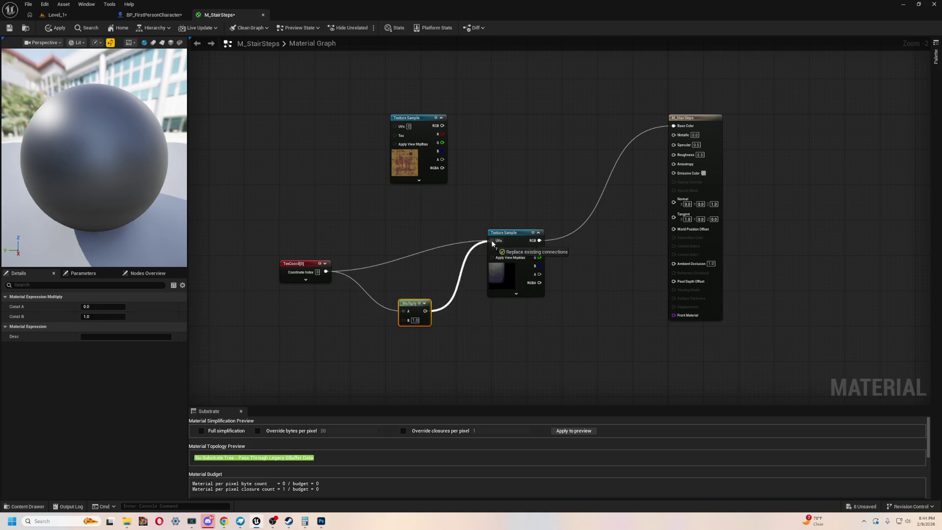
left_click_drag(420, 352, 432, 336)
Set the Multiply node's B value to 30
scroll(462, 305, "up", 2)
left_click_drag(462, 304, 429, 340)
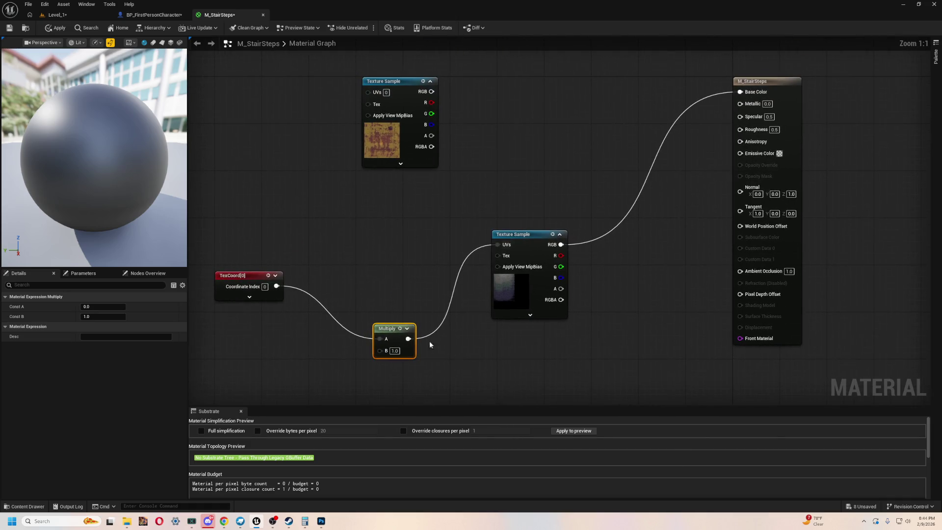
mouse_move(629, 278)
left_mouse_down()
mouse_move(558, 332)
mouse_move(589, 275)
left_mouse_up()
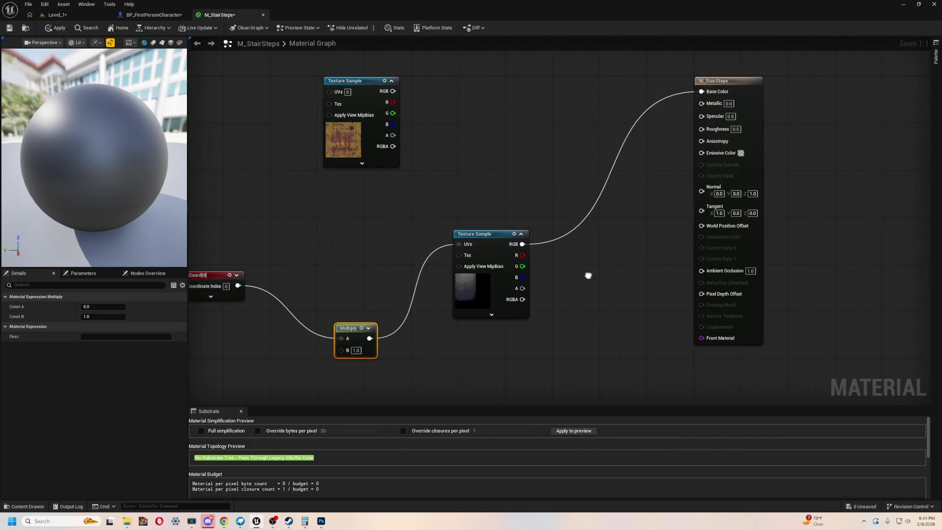
left_click_drag(394, 367, 461, 351)
left_click_drag(402, 278, 402, 278)
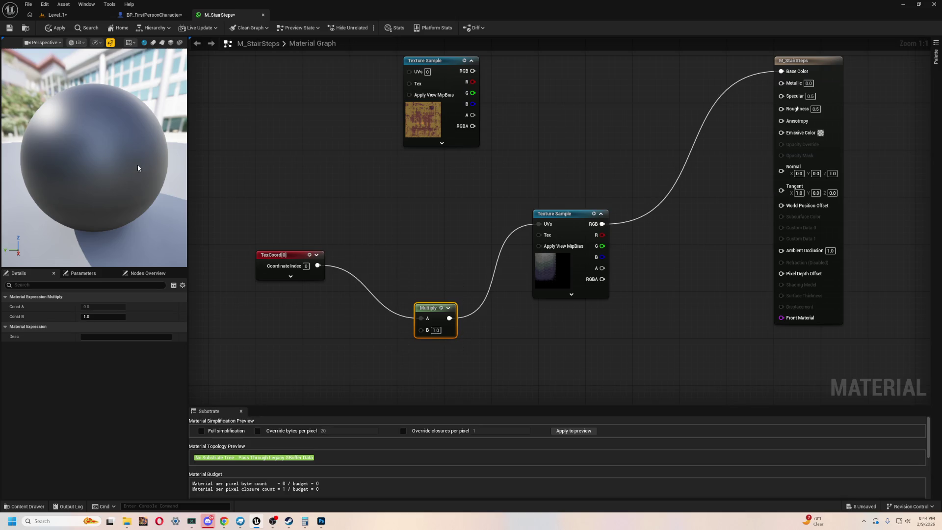
type("30")
key("Return")
left_click(460, 245)
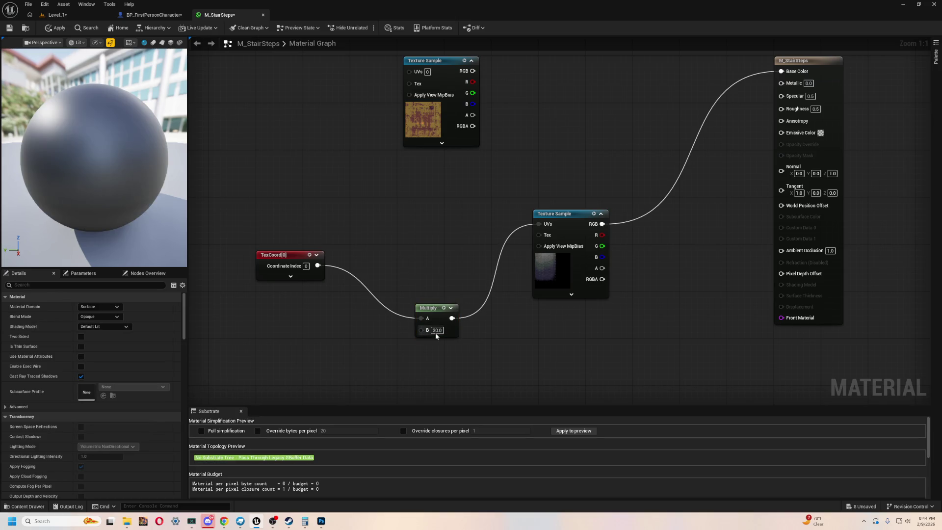
Inspect the PlateDithered_png texture from the Content Drawer, then close it
key("ctrl+space")
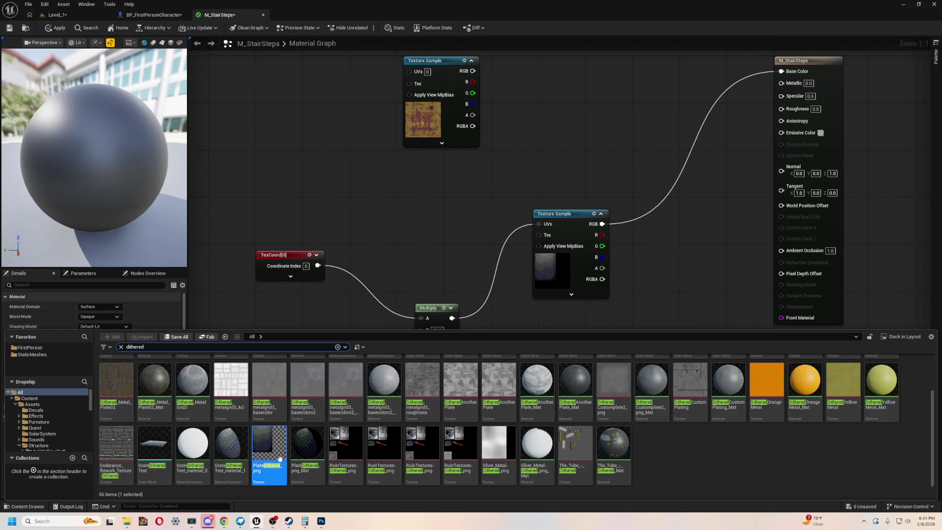
double_click(269, 458)
scroll(342, 273, "up", 3)
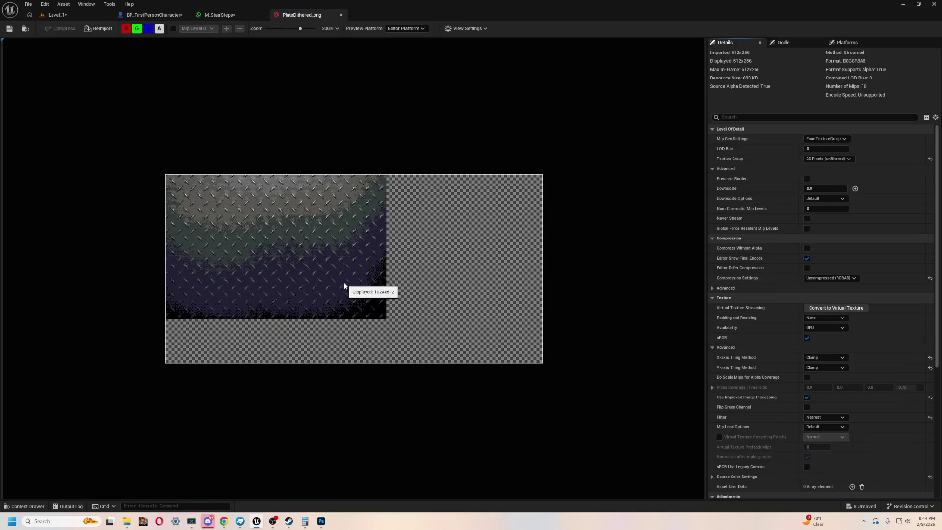
left_click(341, 15)
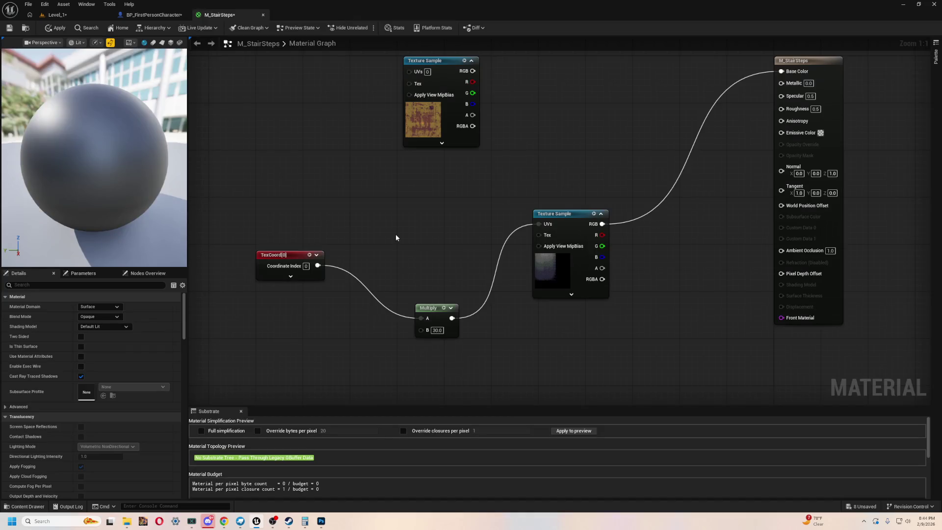
Delete the Multiply node and connect TexCoord straight to the UVs
left_click_drag(412, 268, 442, 347)
key("Delete")
left_click_drag(317, 265, 538, 224)
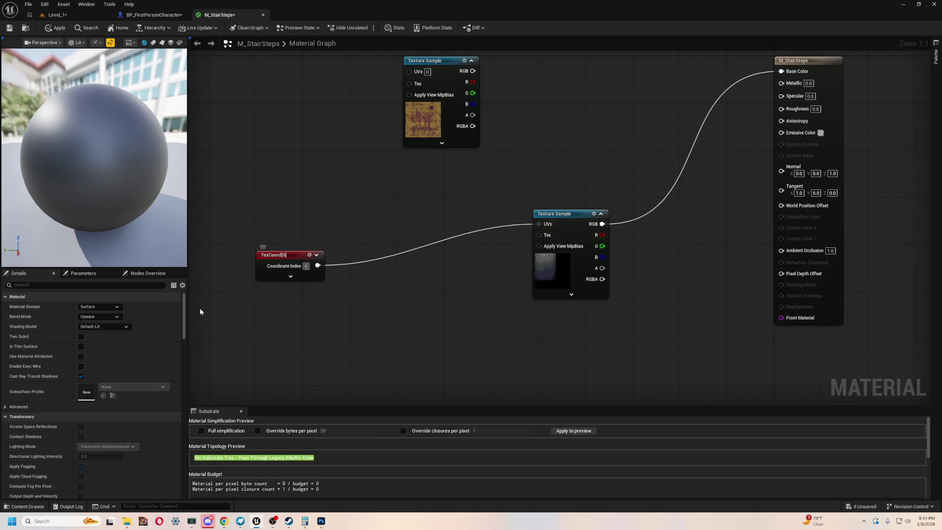
Try a tiling of 5 on both U and V of the TexCoord node
left_click(272, 255)
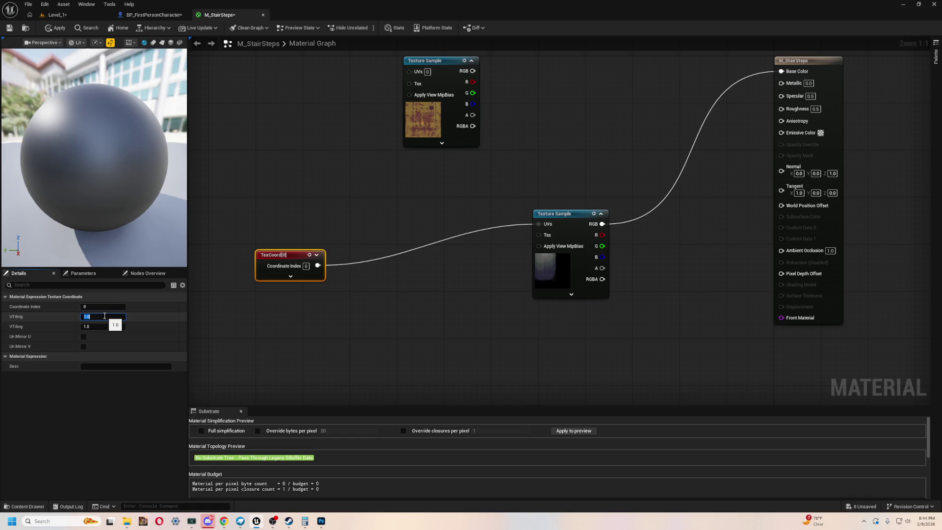
type("5")
key("Return")
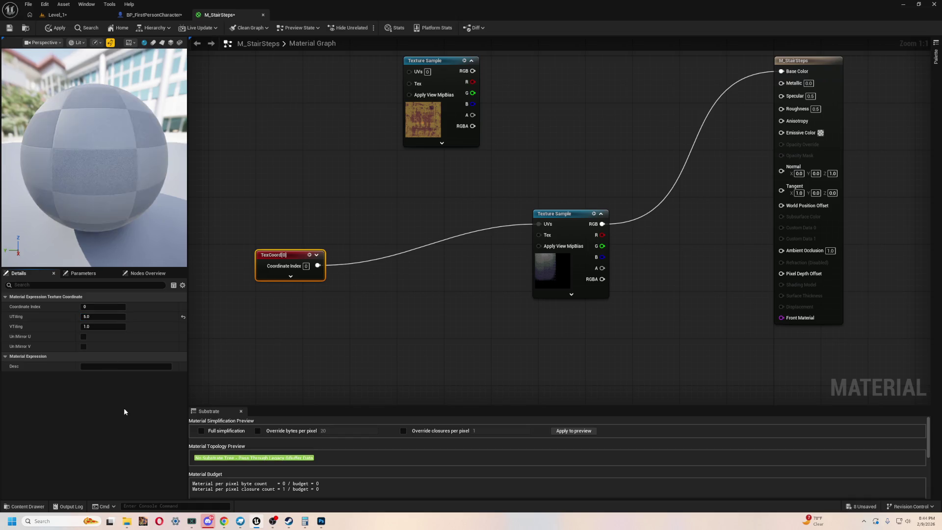
left_click(111, 326)
type("5")
key("Return")
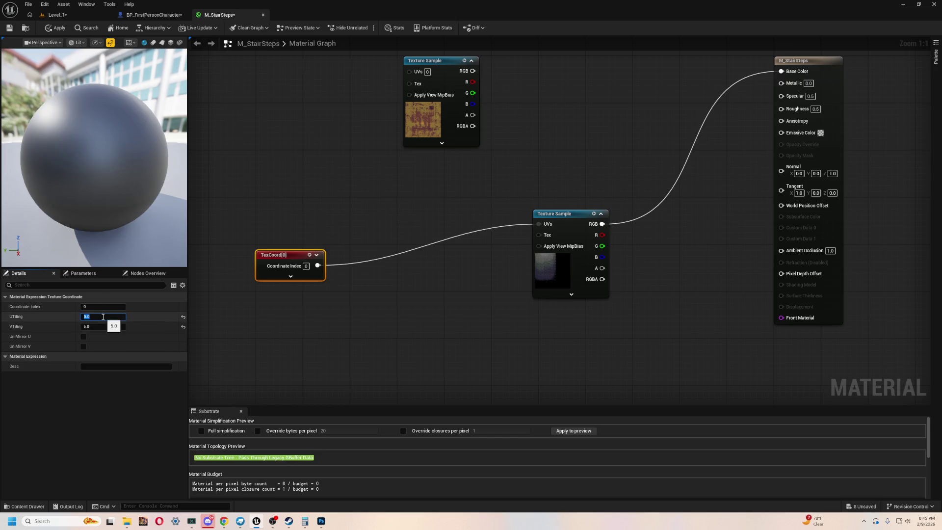
type("3")
Try U tiling 0.3 with V tiling values of 0.3, 0.6 and 1.0
key("Return")
type("0.3")
left_click(104, 326)
type(".3")
key("Return")
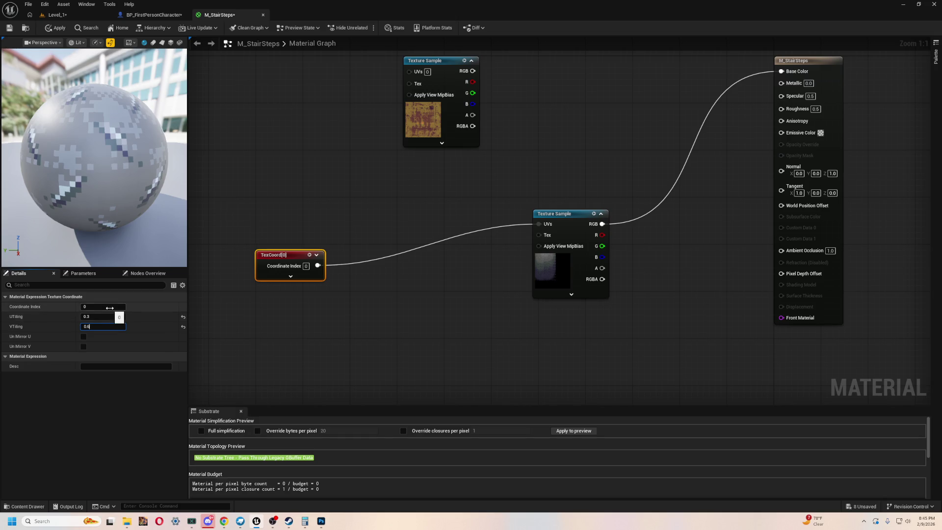
key("Return")
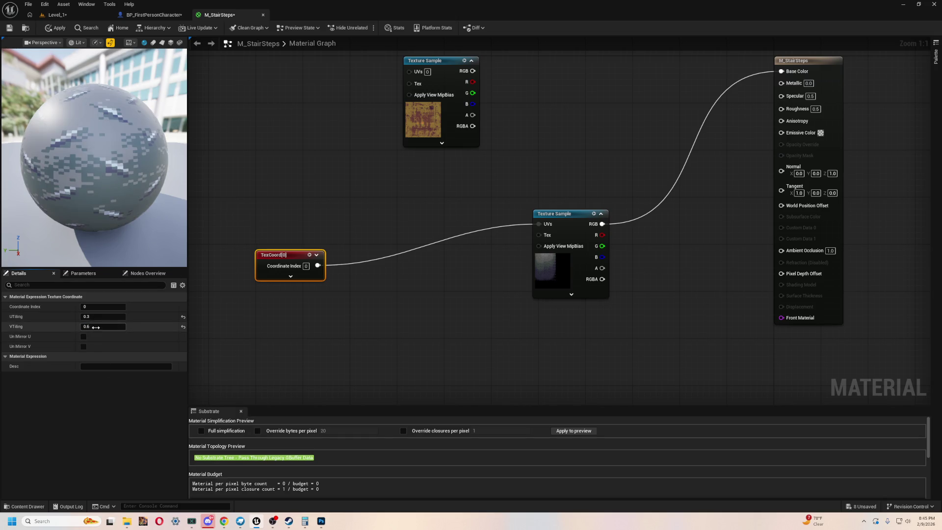
type("1")
key("Return")
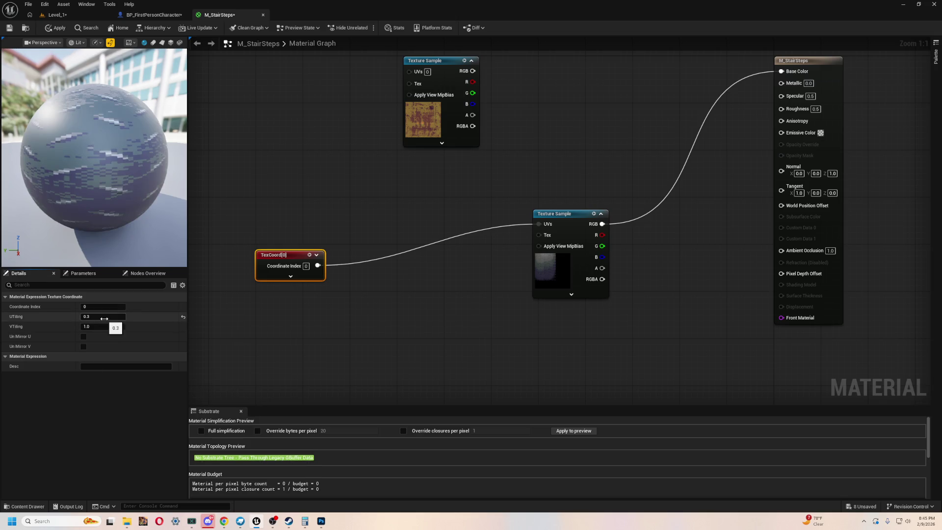
After briefly trying U 1.0, settle on U tiling 0.3 with V at 1.0
type("1")
key("Return")
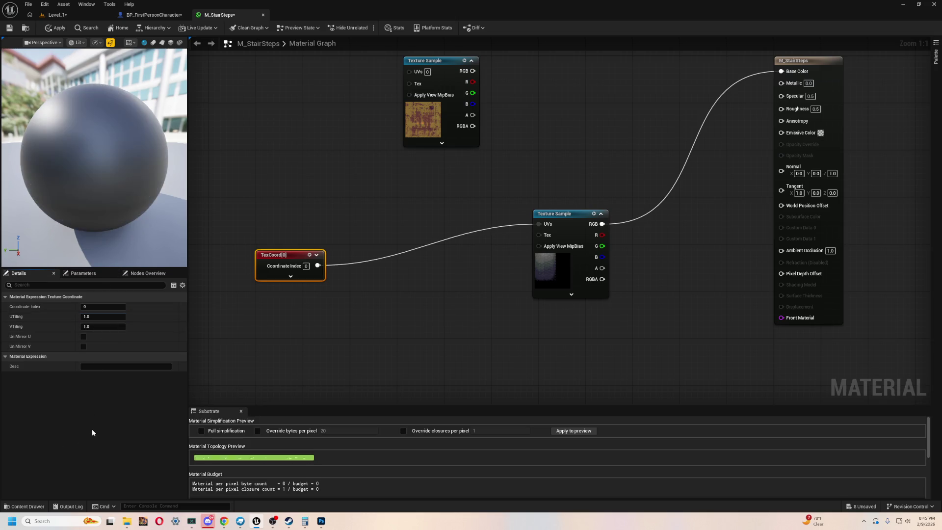
left_click(98, 317)
type("0.3")
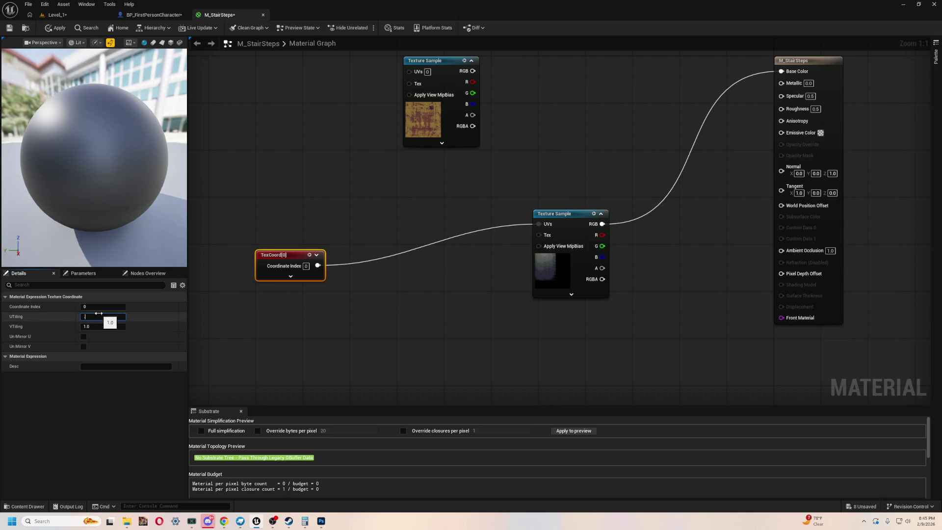
key("Return")
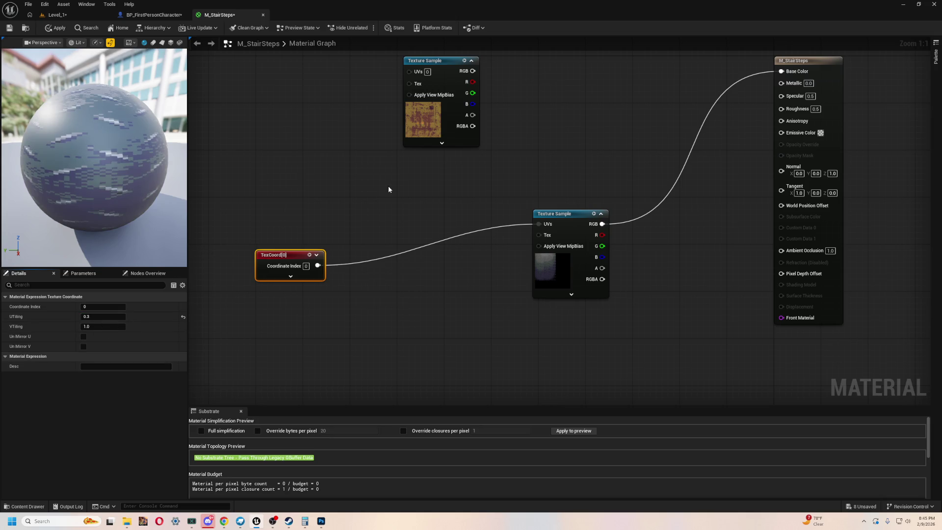
key("Home")
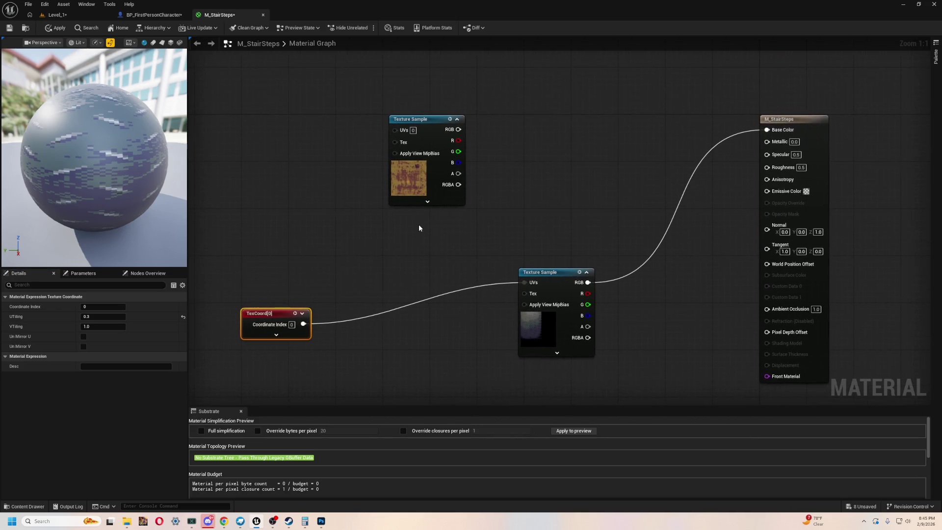
Move TexCoord and its connected texture sample up, level with the output node
mouse_move(265, 308)
left_mouse_down()
mouse_move(351, 293)
mouse_move(424, 296)
left_mouse_up()
mouse_move(374, 261)
left_mouse_down()
mouse_move(410, 294)
mouse_move(560, 333)
left_mouse_up()
left_click_drag(555, 269, 617, 113)
left_click_drag(385, 253, 487, 330)
mouse_move(554, 289)
left_mouse_down()
mouse_move(604, 78)
mouse_move(627, 76)
left_mouse_up()
key("Home")
Move the unused texture sample further down the graph
left_click_drag(327, 256, 314, 338)
key("Home")
left_click_drag(290, 183, 373, 325)
left_click_drag(323, 234, 355, 311)
key("Home")
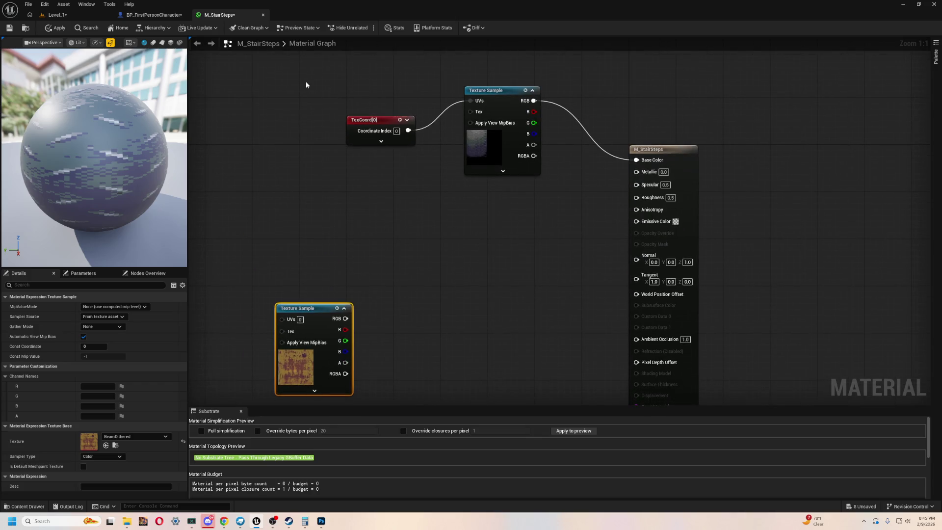
Nudge TexCoord and its sample slightly left and frame the whole graph
left_click_drag(306, 81, 562, 233)
left_click_drag(486, 106, 400, 160)
scroll(523, 258, "down", 5)
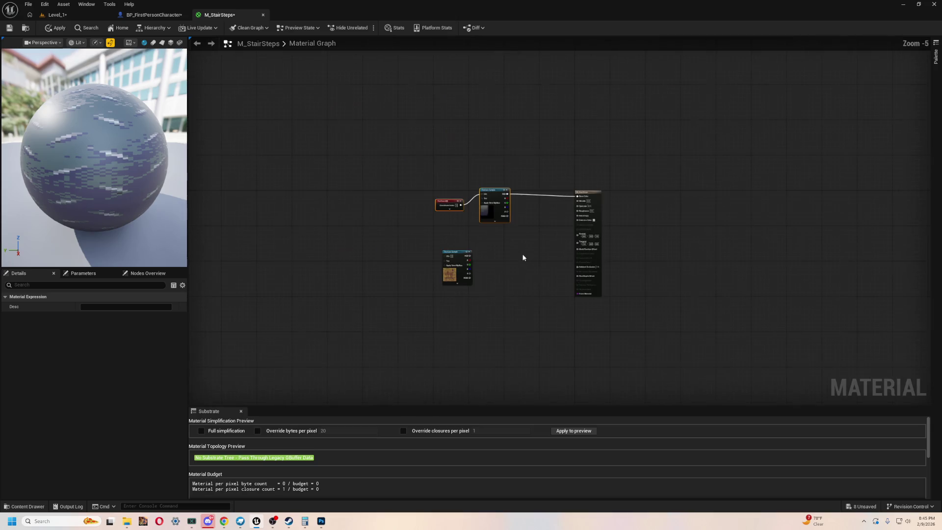
scroll(511, 266, "up", 5)
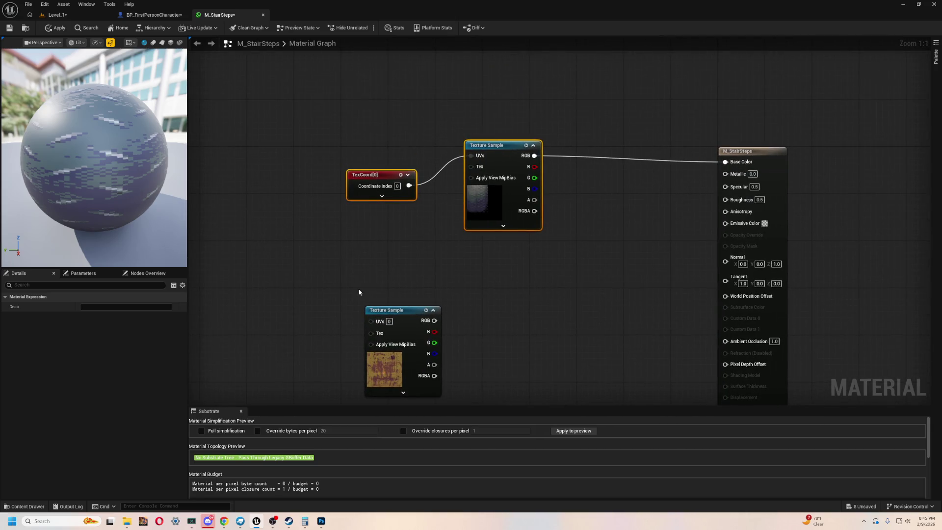
left_click(354, 269)
key("Home")
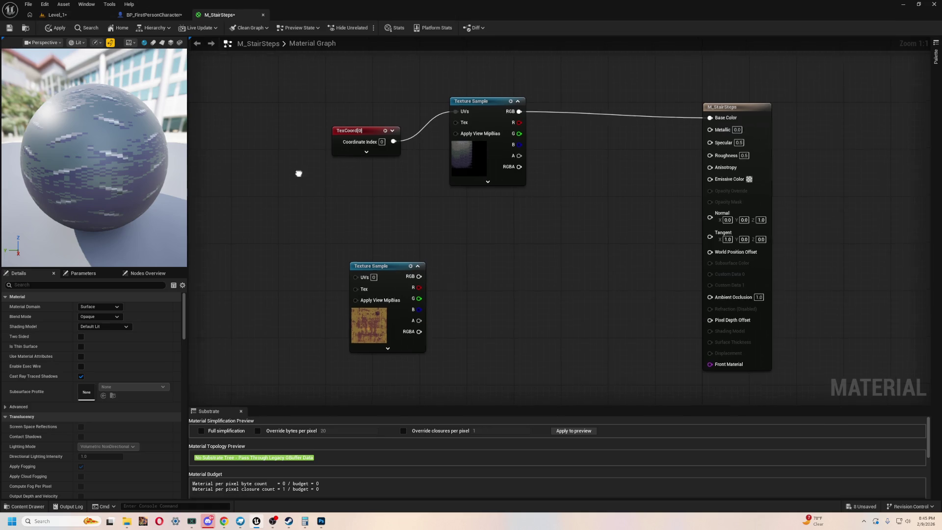
left_click_drag(358, 173, 385, 190)
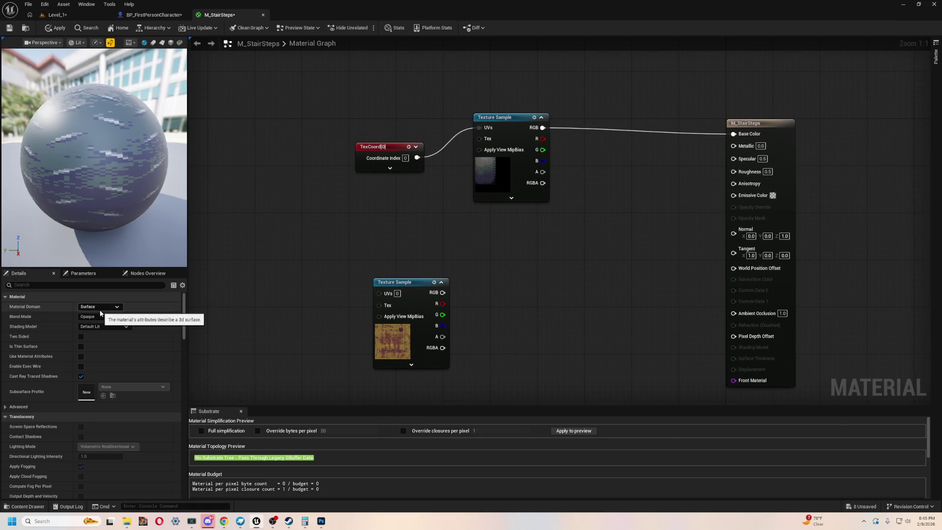
left_click(117, 28)
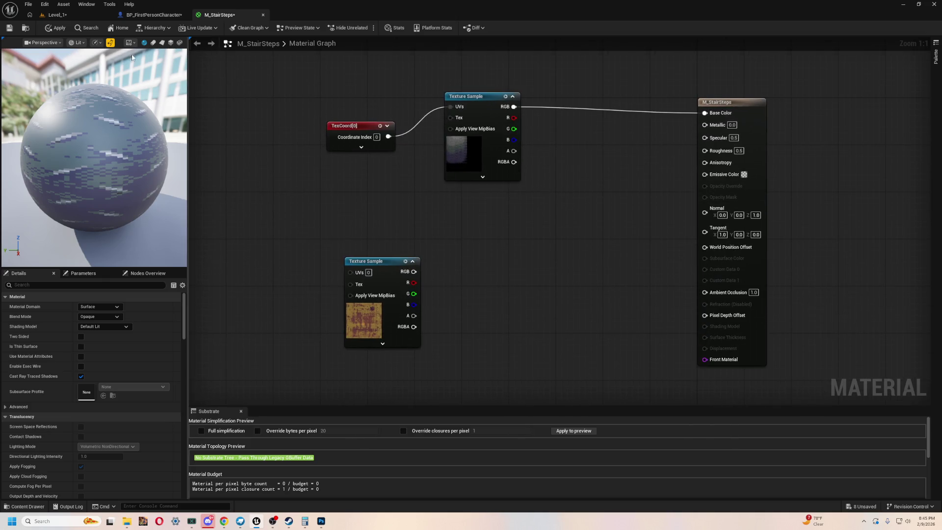
Apply the material edits and float the M_StairSteps editor beside the Level_1 viewport
left_click(56, 28)
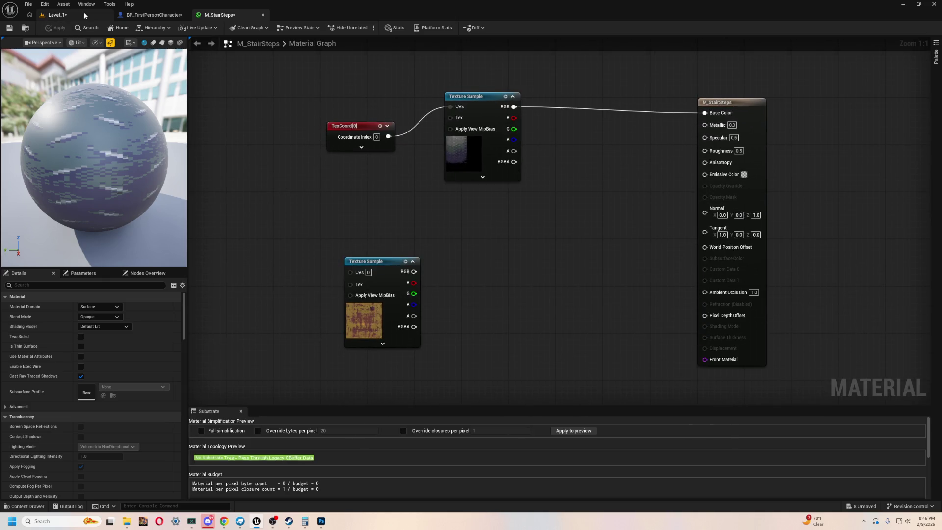
left_click_drag(230, 15, 458, 125)
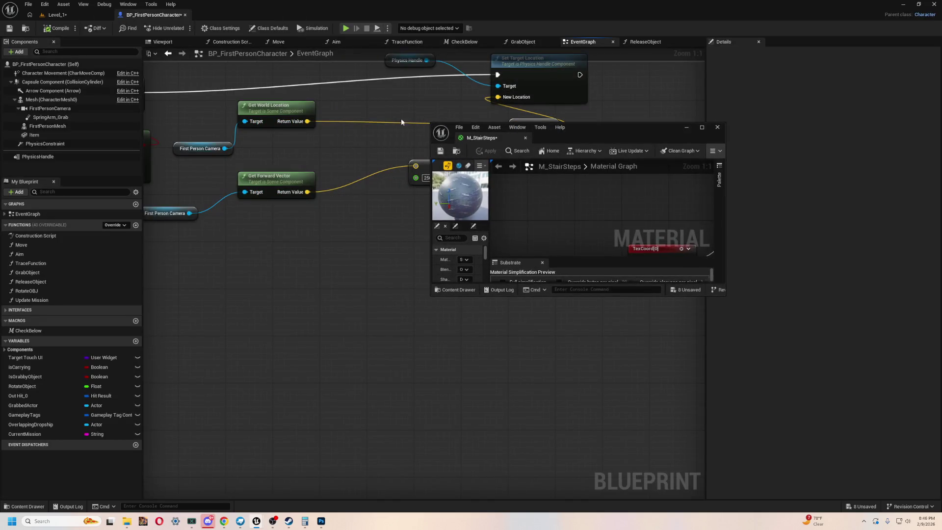
left_click(54, 15)
Drop the PlateDithered texture onto the stairs from the dithered asset search
scroll(196, 294, "down", 5)
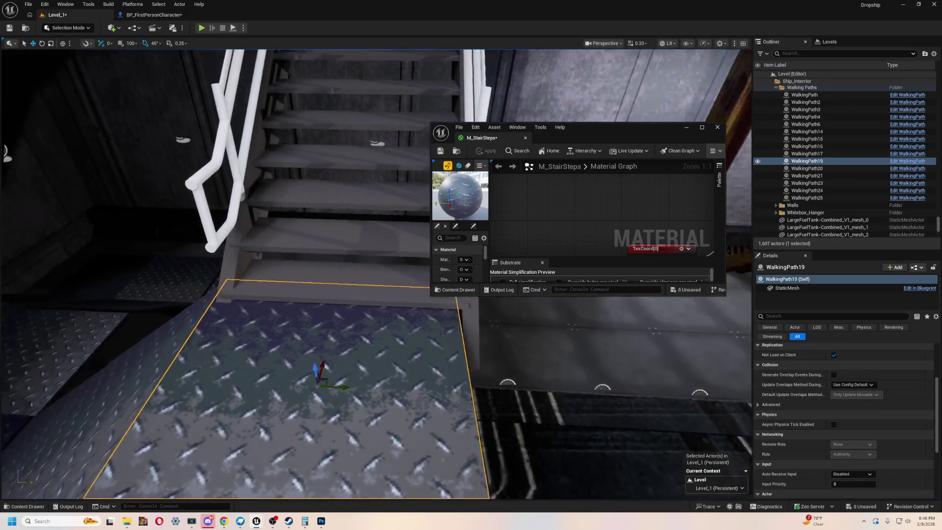
scroll(29, 387, "up", 5)
left_click(28, 507)
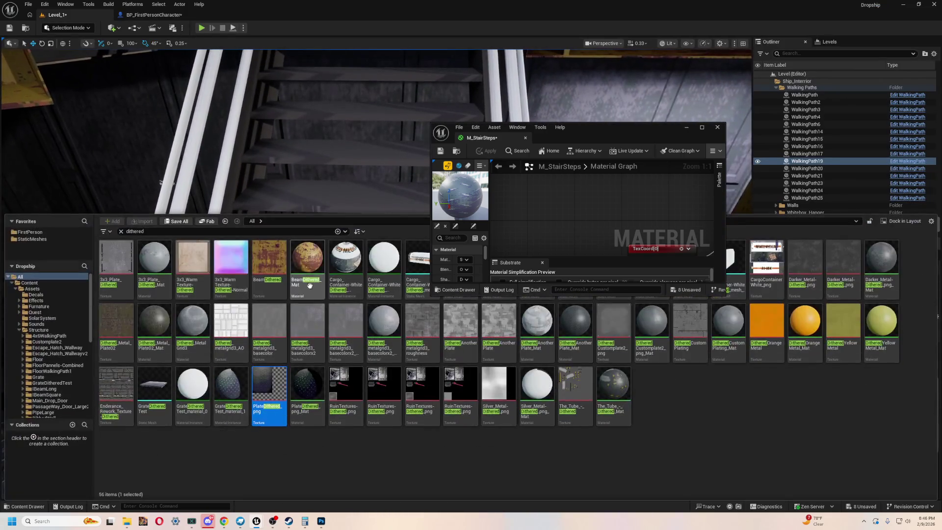
mouse_move(268, 390)
left_mouse_down()
mouse_move(304, 382)
mouse_move(329, 244)
left_mouse_up()
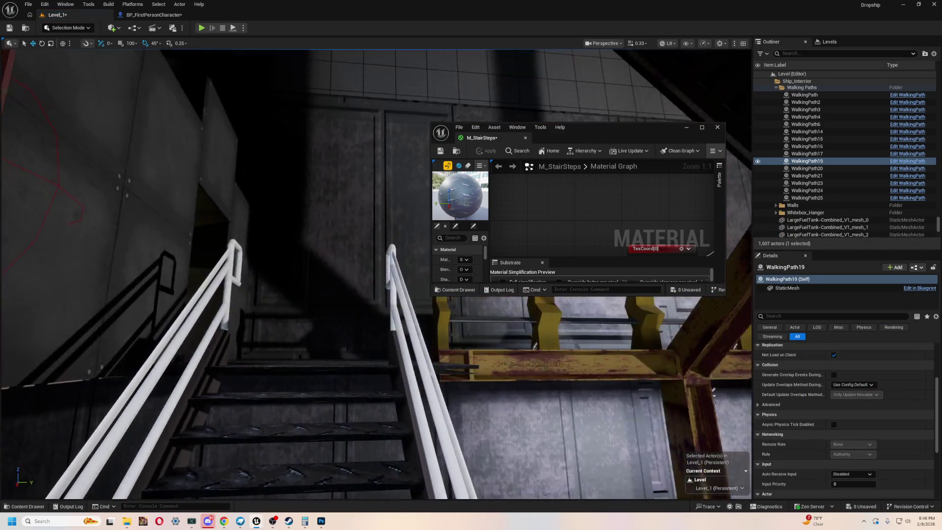
key("ctrl+space")
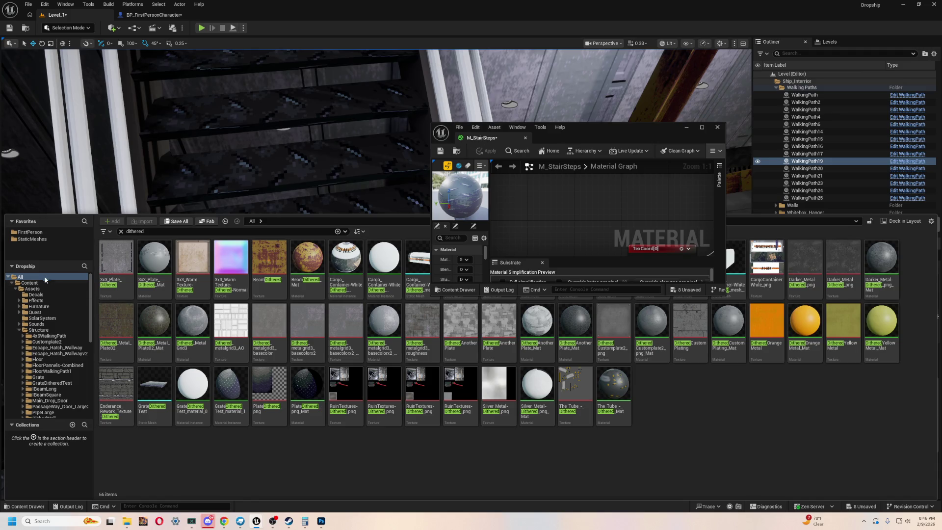
left_click(564, 203)
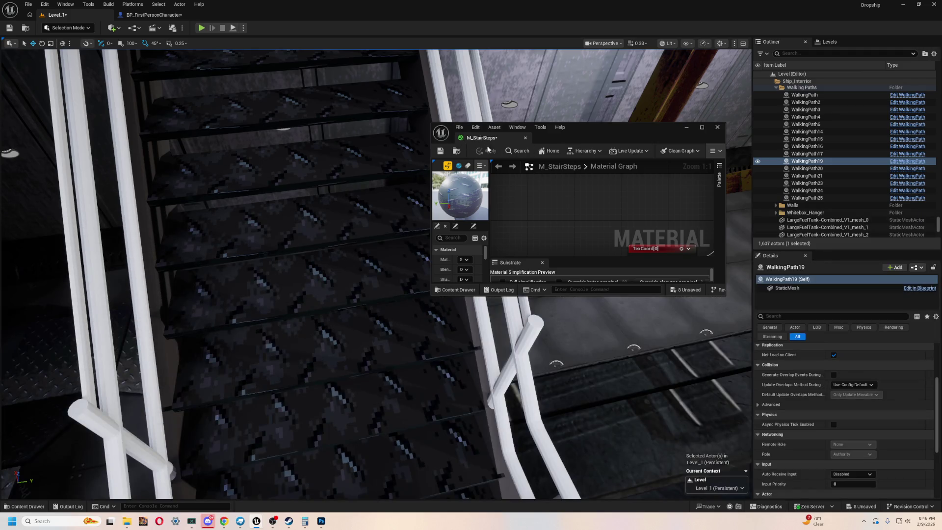
Search for M_StairSteps, apply it to the stairs, and fly the camera up the staircase
key("ctrl+space")
key("ctrl+a")
type("M_Stair")
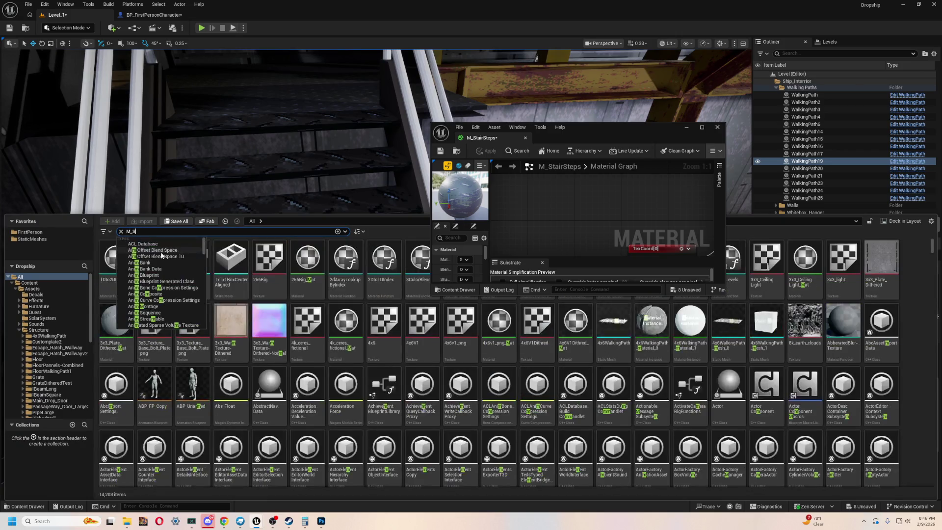
mouse_move(116, 258)
left_mouse_down()
mouse_move(304, 210)
mouse_move(294, 208)
left_mouse_up()
key("s")
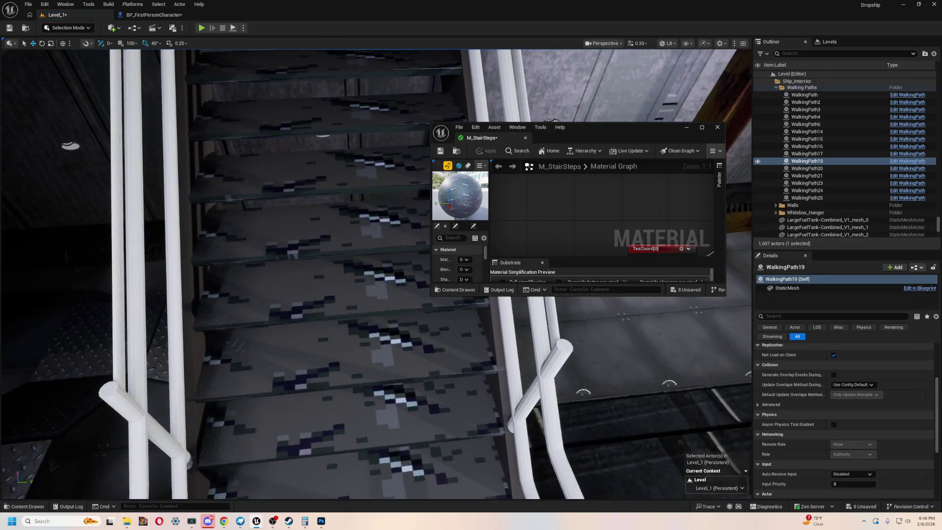
key("w")
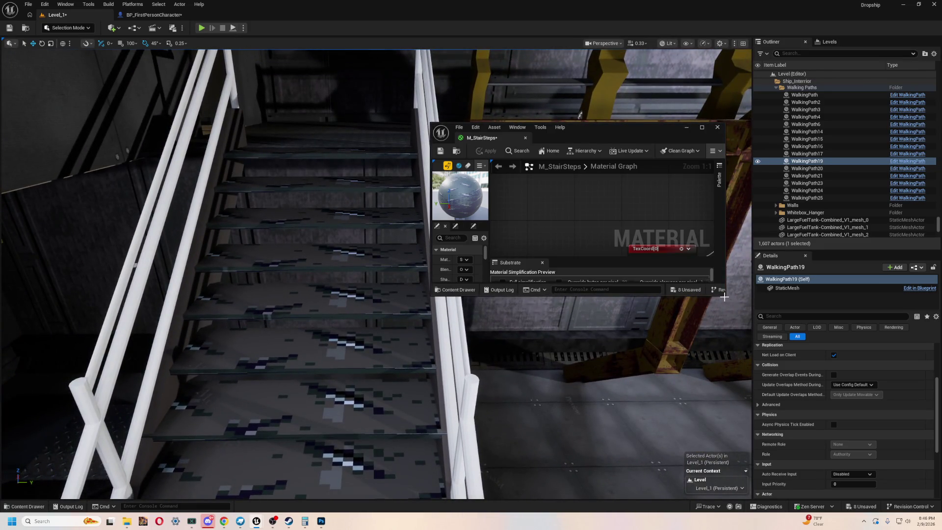
mouse_move(725, 296)
left_mouse_down()
mouse_move(758, 436)
mouse_move(883, 446)
left_mouse_up()
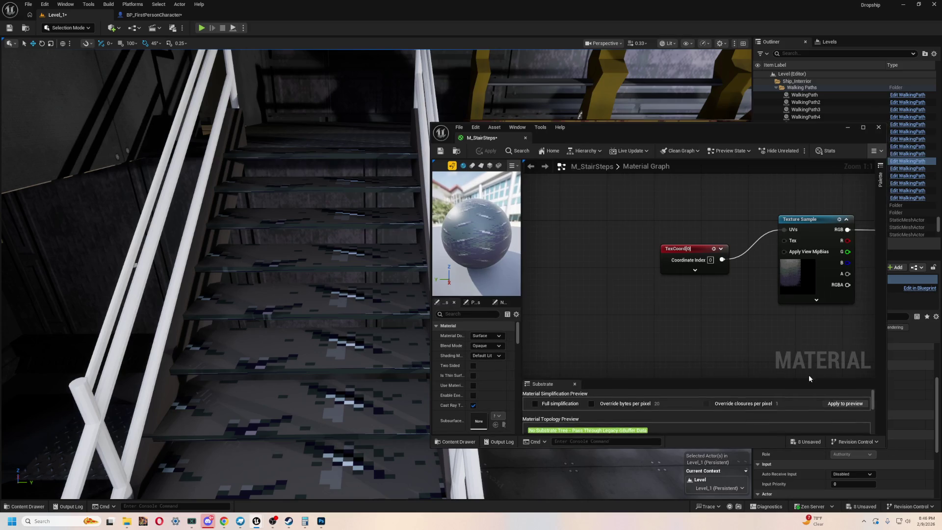
Set the TexCoord tiling to 0.5 on U and V and apply the material
left_click(686, 247)
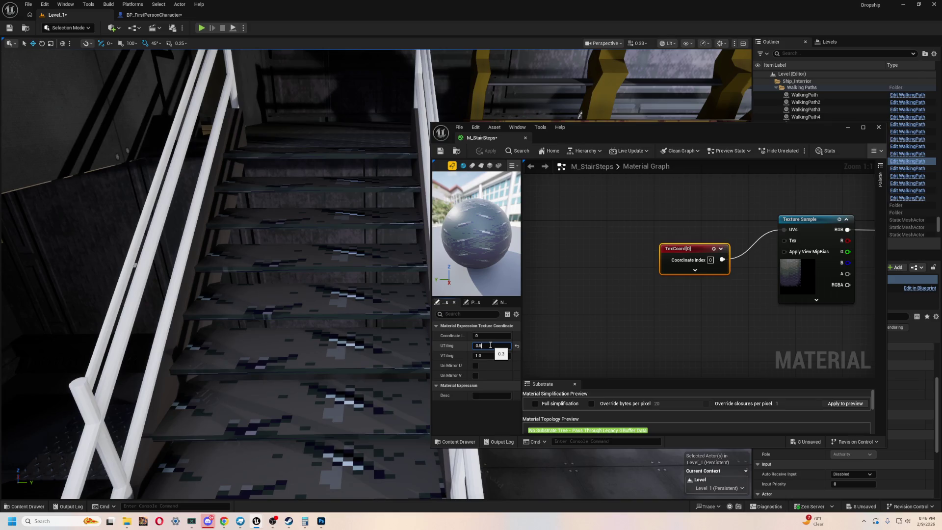
left_click(574, 300)
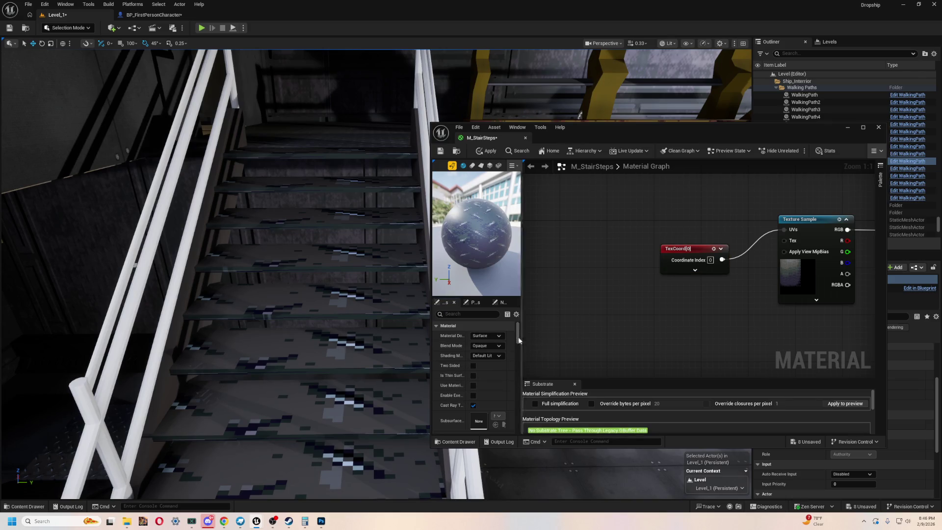
left_click(678, 253)
left_click(487, 354)
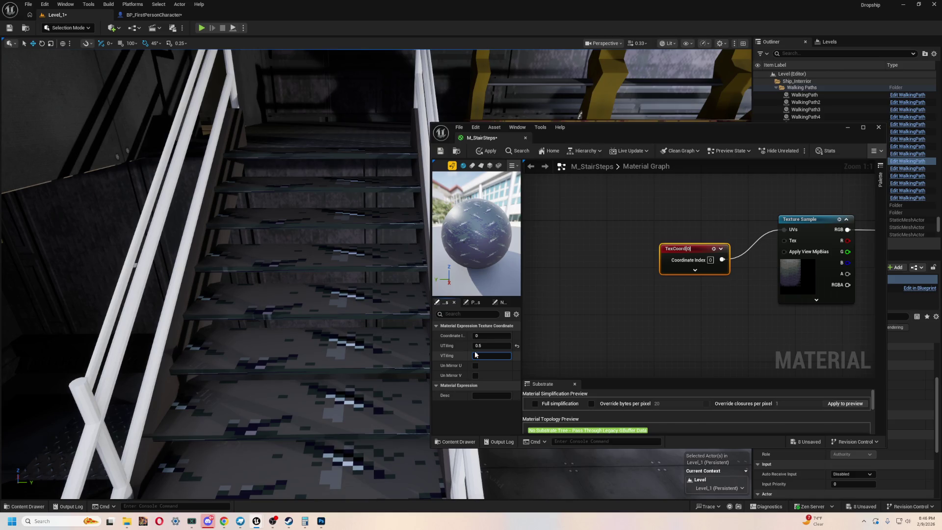
type("0.5")
key("Return")
left_click(535, 346)
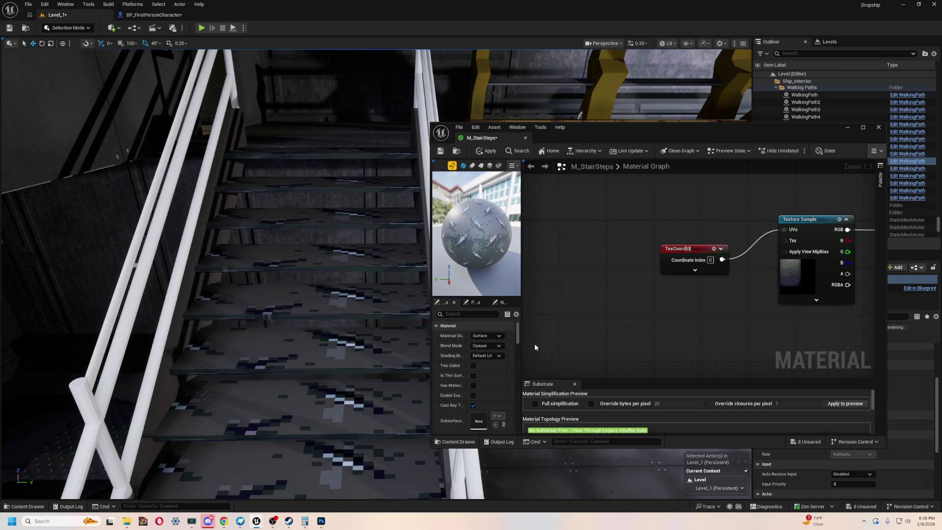
left_click(488, 151)
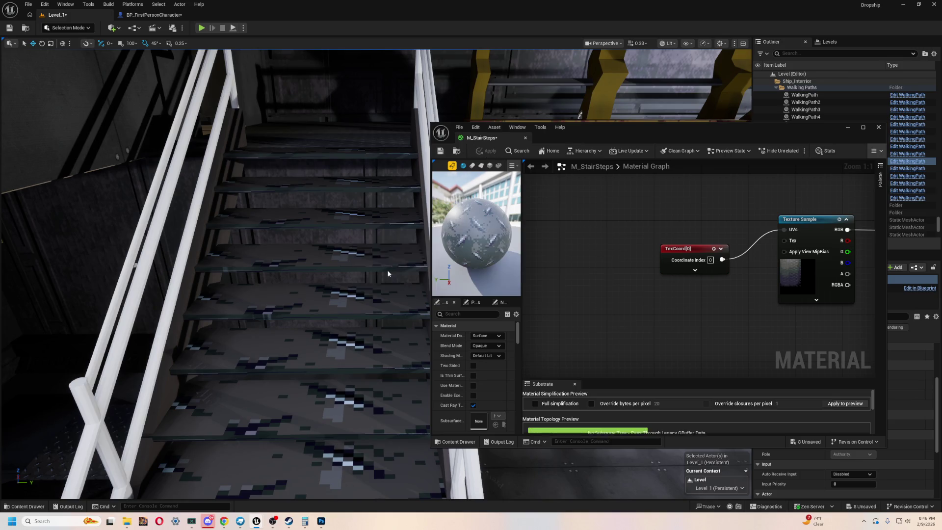
Reset the TexCoord U and V tiling to 1 and apply
left_click(687, 257)
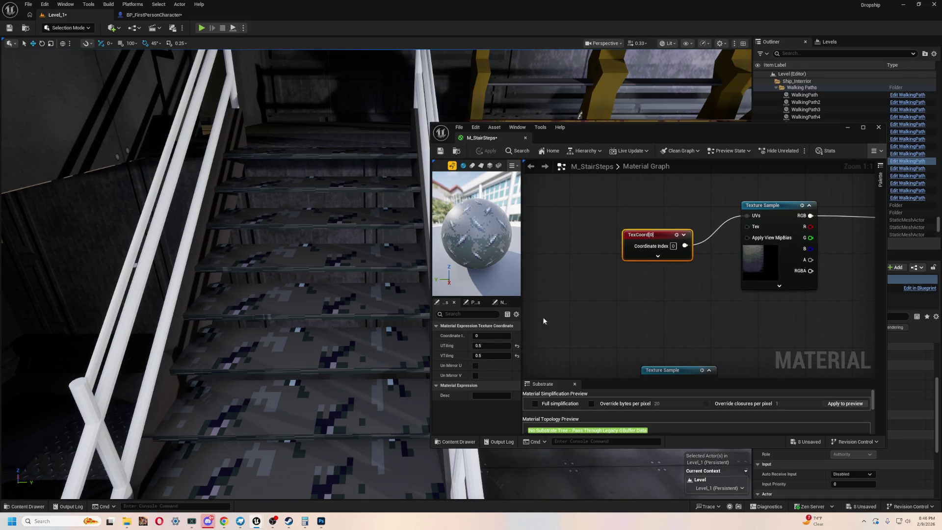
left_click(489, 354)
type("1")
left_click(490, 345)
type("1")
left_click(619, 318)
left_click(487, 150)
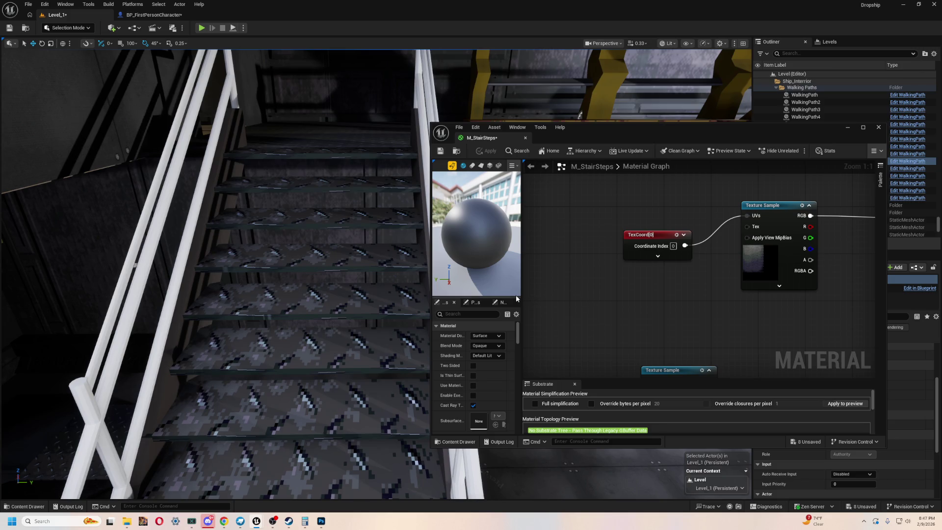
Change the TexCoord tiling to 1.5 and apply the retiled material to the stairs
left_click(657, 250)
left_click(489, 354)
type("1.")
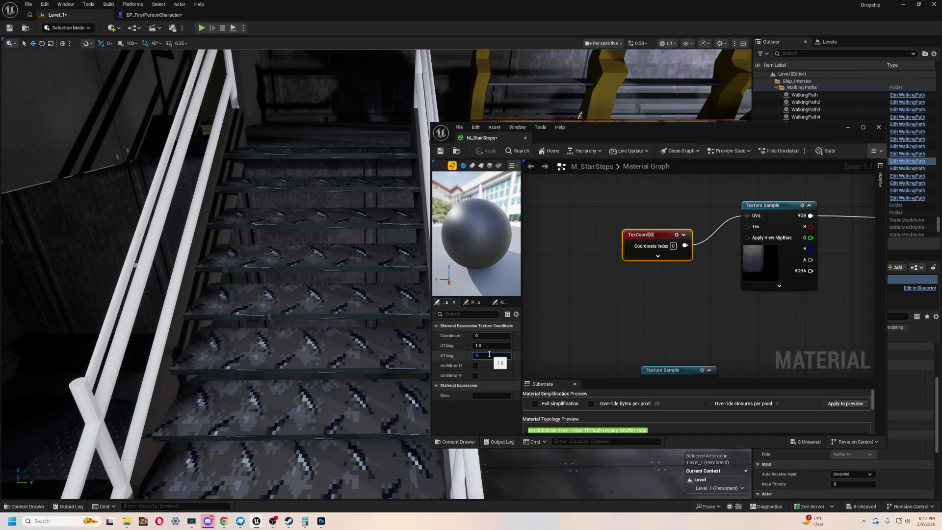
key("Return")
left_click(655, 284)
left_click(657, 234)
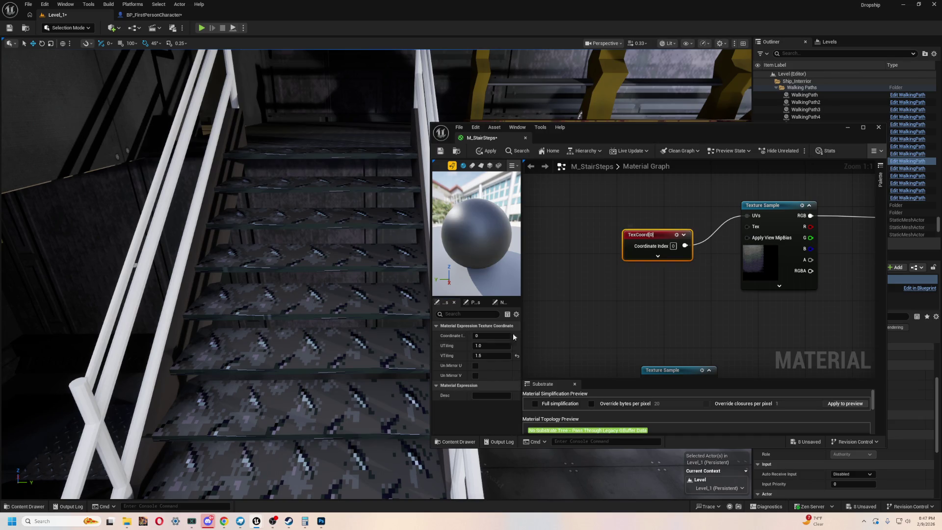
type("1.5")
key("Return")
left_click(596, 337)
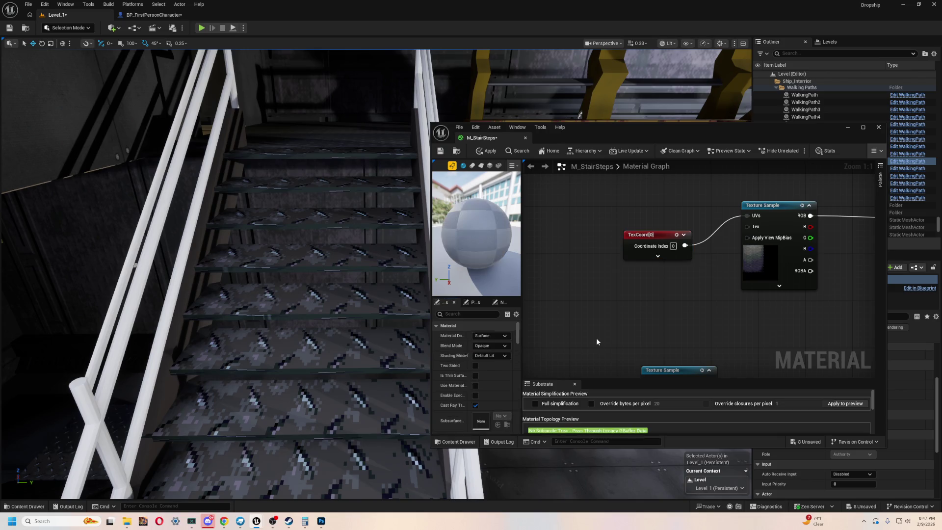
left_click(490, 151)
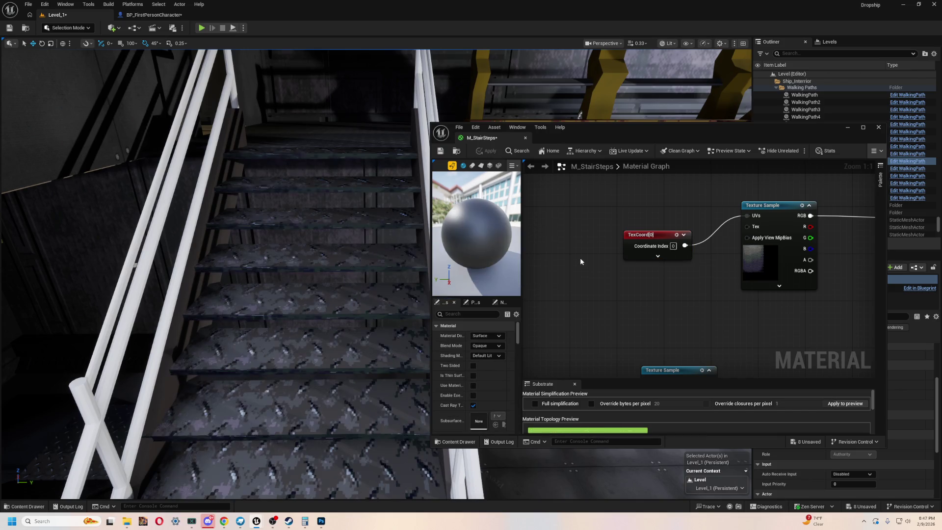
Look over the staircase's new diamond-plate pattern, then close the material editor
left_click_drag(176, 180, 176, 181)
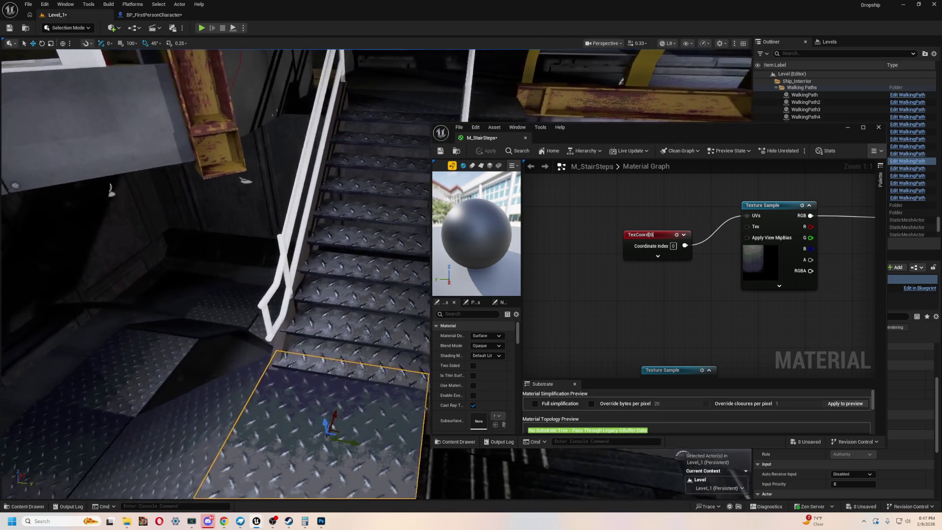
left_click_drag(334, 283, 359, 280)
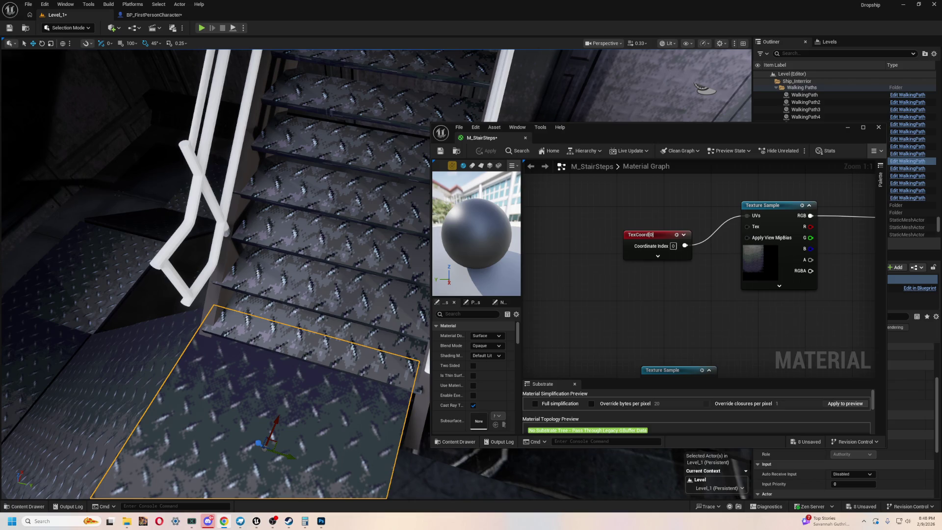
mouse_move(309, 385)
left_mouse_down()
mouse_move(221, 378)
mouse_move(261, 371)
left_mouse_up()
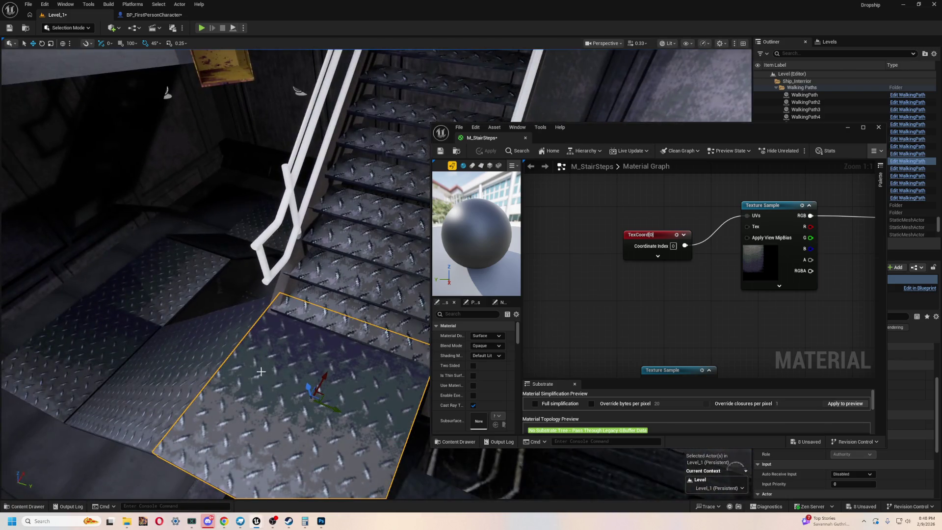
left_click(349, 283)
left_click_drag(348, 284, 338, 275)
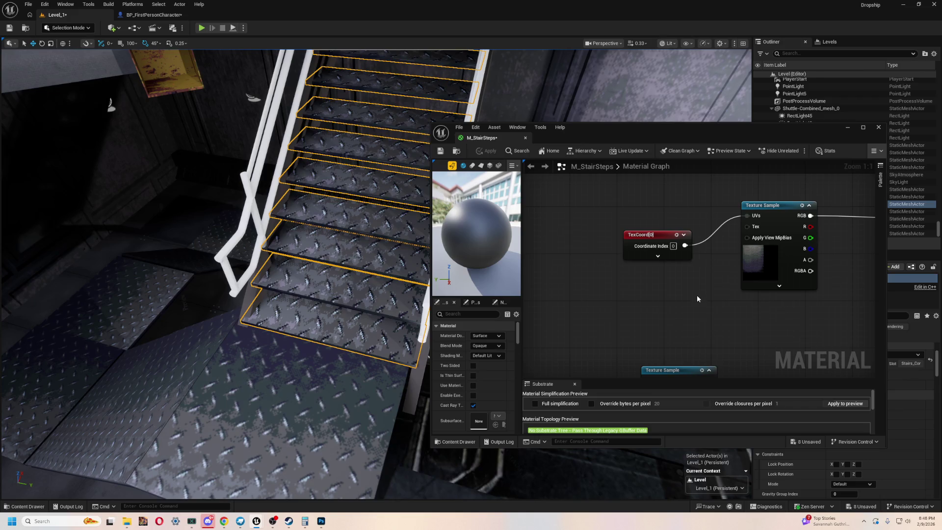
mouse_move(361, 363)
left_mouse_down()
mouse_move(324, 354)
mouse_move(353, 373)
mouse_move(319, 358)
mouse_move(309, 348)
mouse_move(319, 343)
mouse_move(329, 351)
mouse_move(323, 363)
mouse_move(285, 361)
left_mouse_up()
left_click(285, 360)
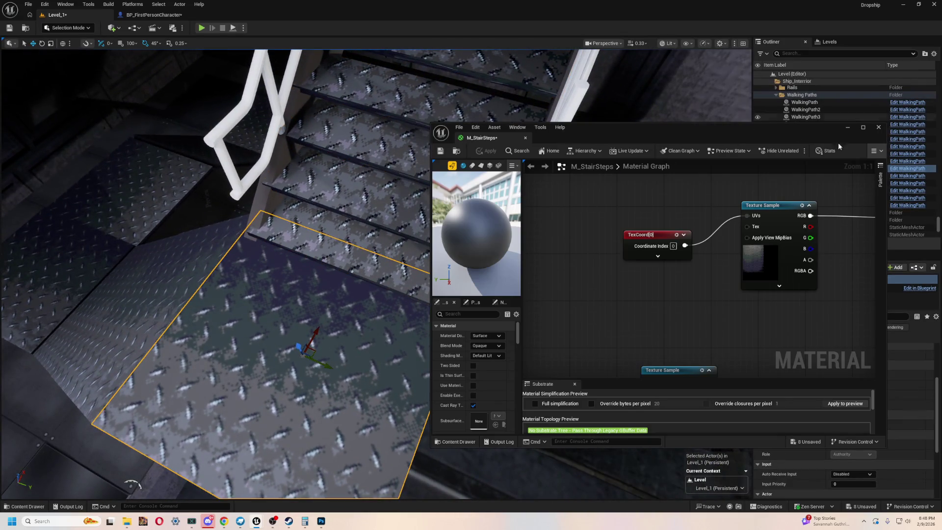
mouse_move(728, 124)
left_mouse_down()
mouse_move(402, 116)
mouse_move(566, 131)
left_mouse_up()
left_click(717, 133)
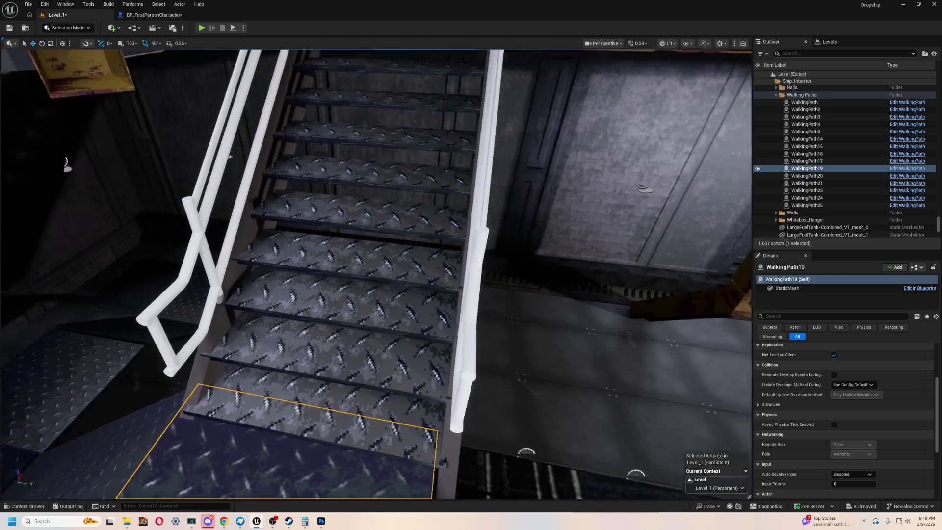
Drop M_StairSteps on the stairs and focus on WalkingPath19 and Stairs_Combined_mesh_1
key("ctrl+space")
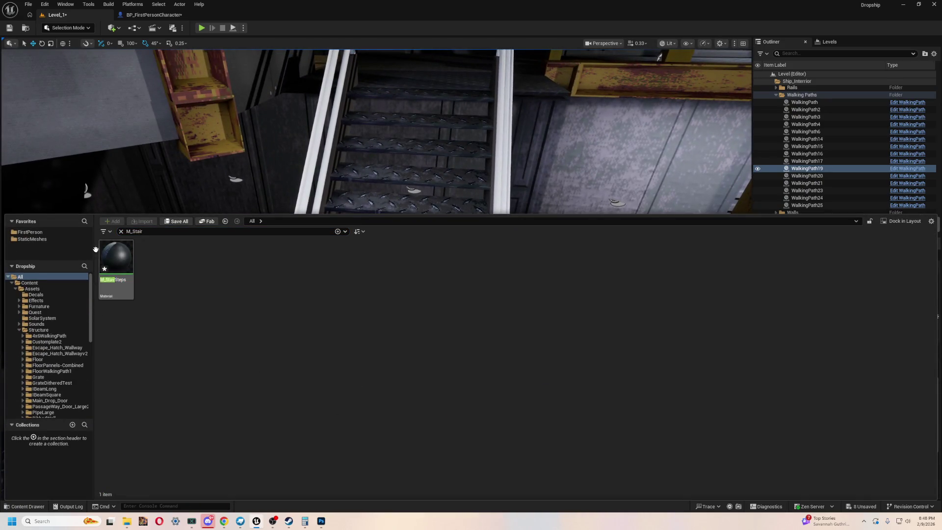
left_click_drag(116, 375, 395, 335)
left_click(362, 452)
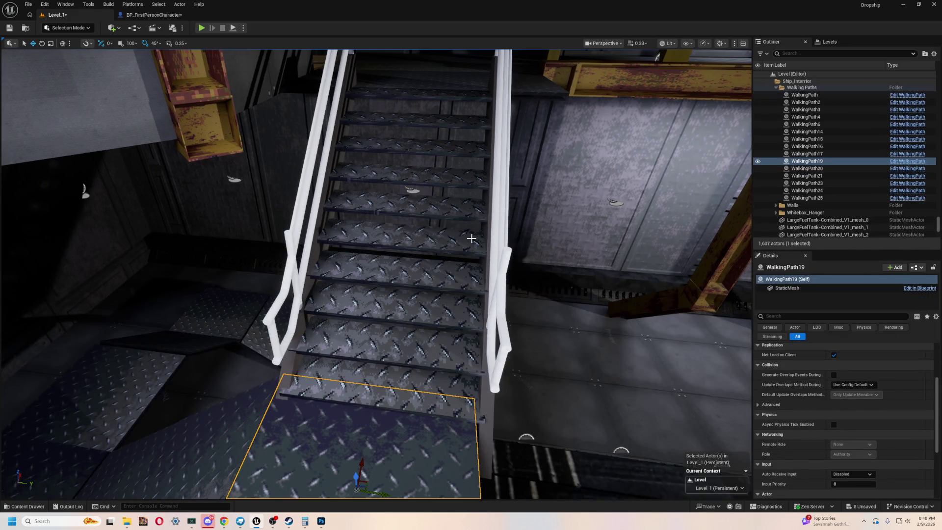
key("f")
scroll(427, 354, "down", 5)
left_click(428, 354)
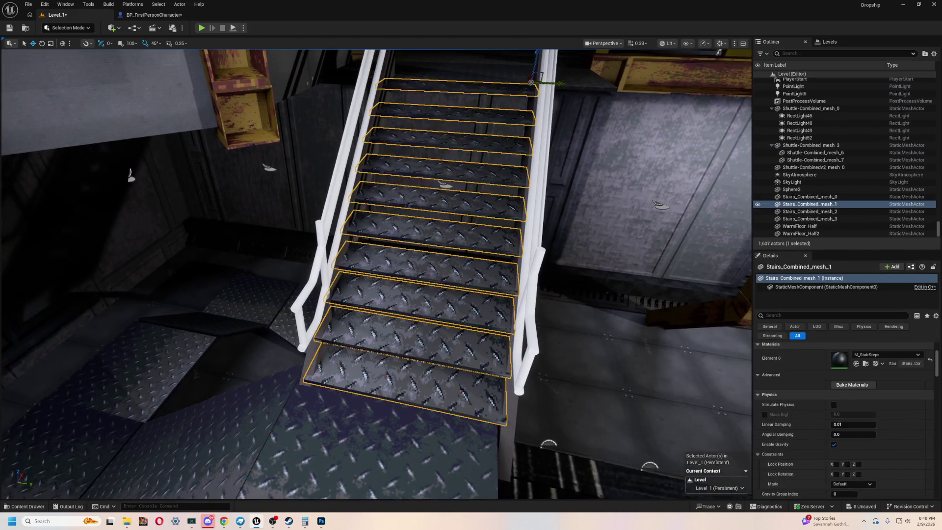
key("f")
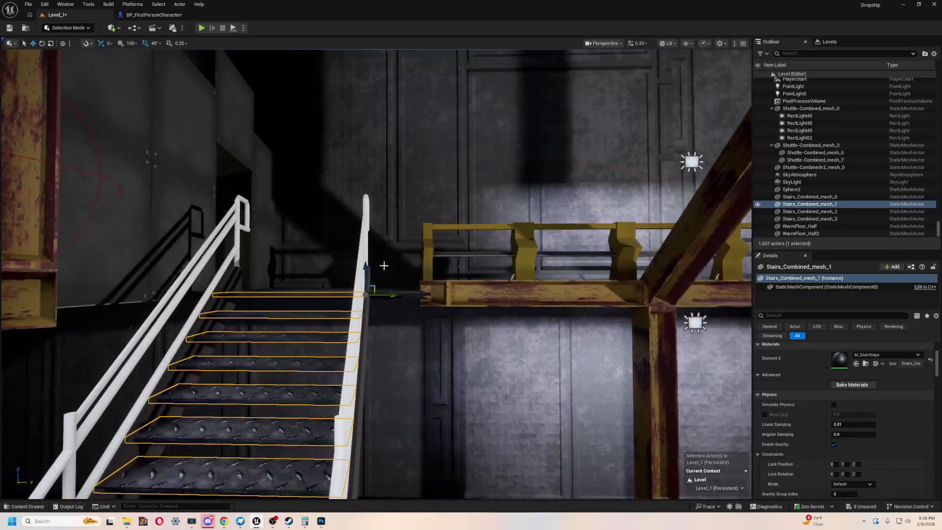
Check the railing, clear the asset search, and select the yellow IBeamLong_mesh_1 beam
left_click(368, 270)
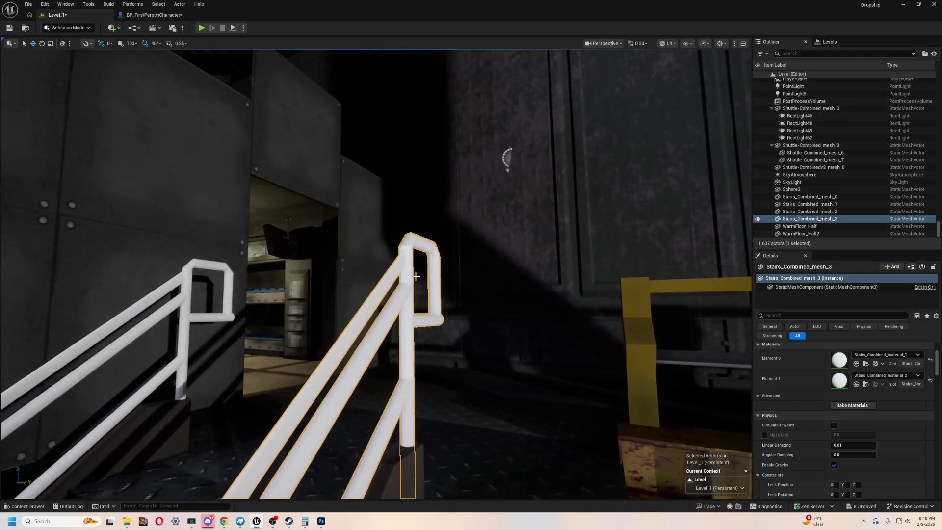
key("ctrl+space")
key("ctrl+a")
key("BackSpace")
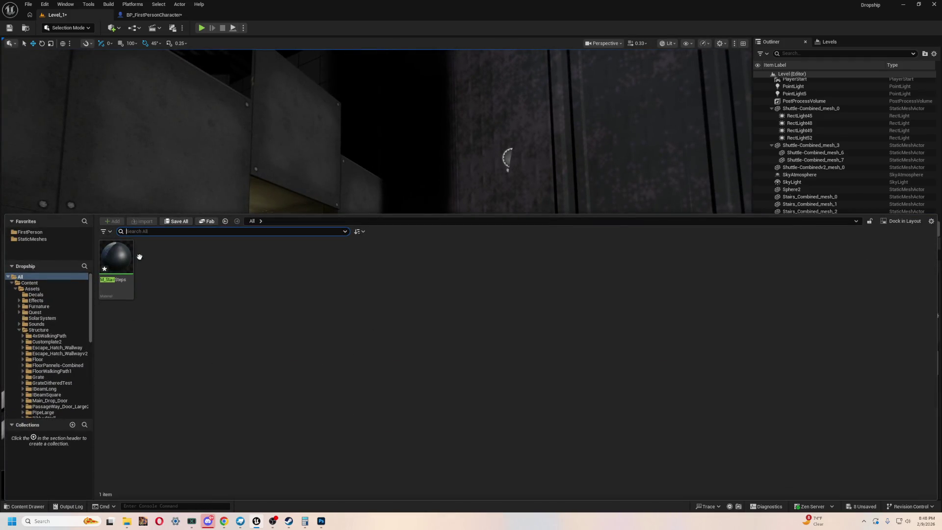
left_click_drag(399, 118, 541, 286)
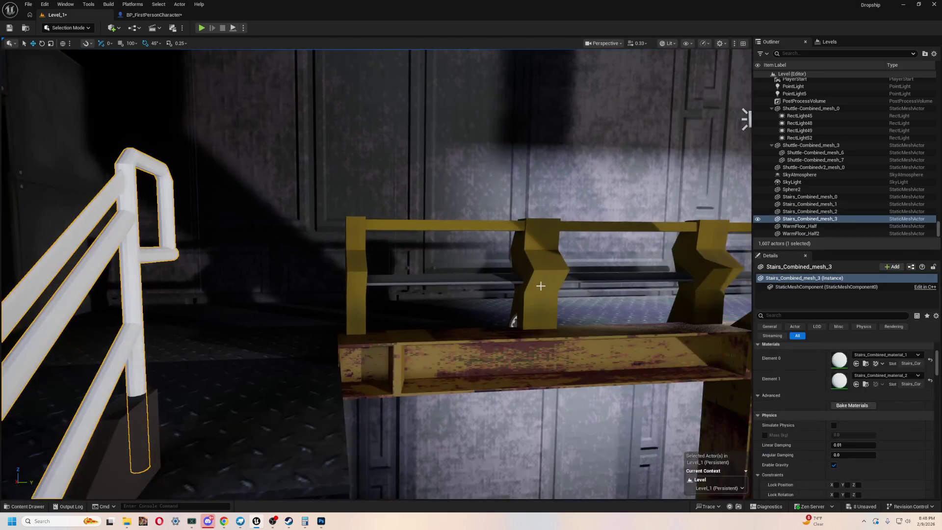
left_click(512, 362)
scroll(892, 450, "up", 4)
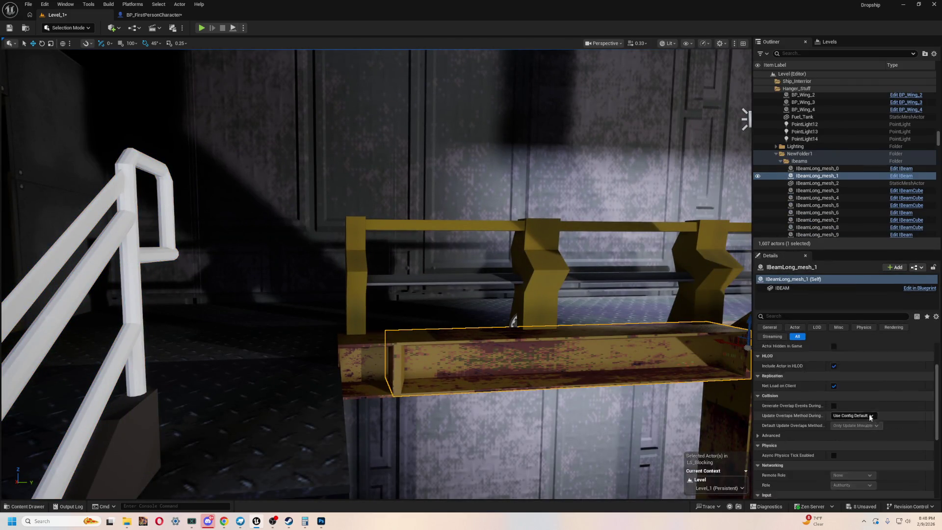
Check the IBEAM component's BeamDithered_Mat material in the IBeam blueprint, then return to the level
left_click(902, 176)
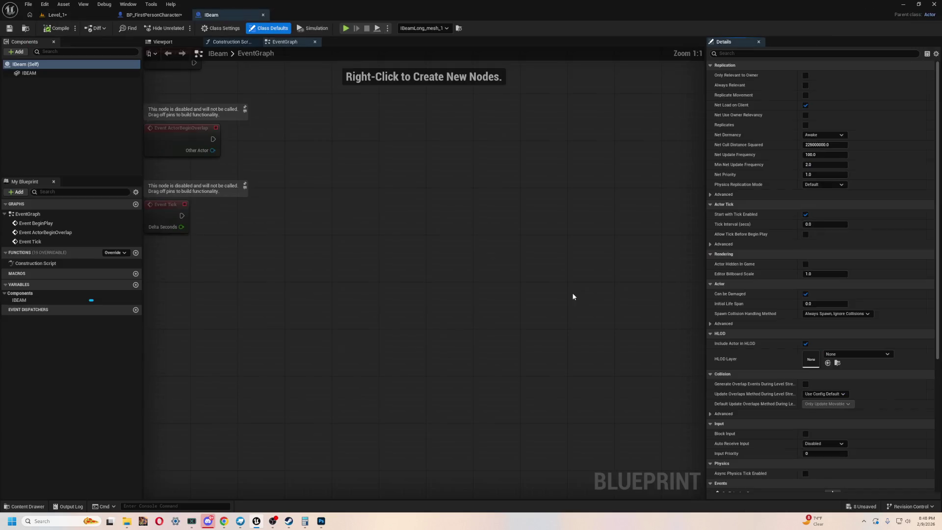
scroll(852, 347, "down", 10)
scroll(811, 357, "up", 10)
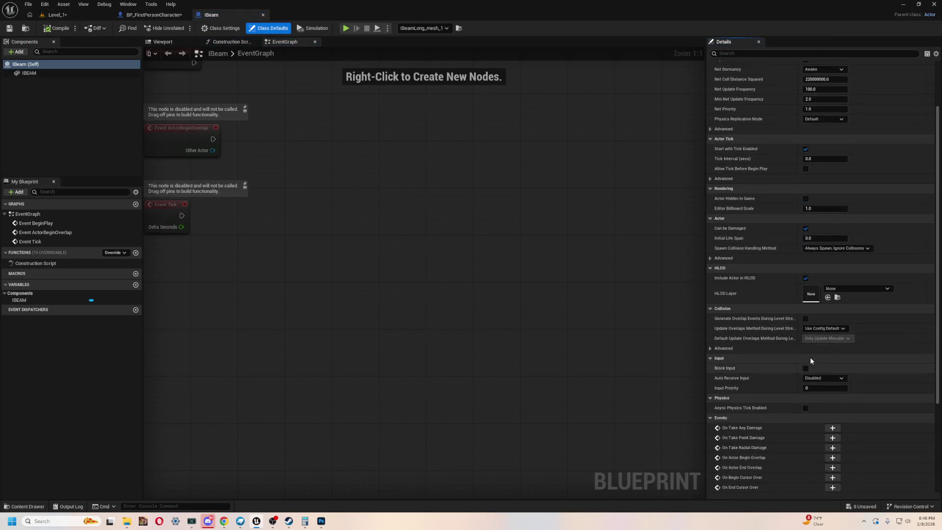
left_click(36, 73)
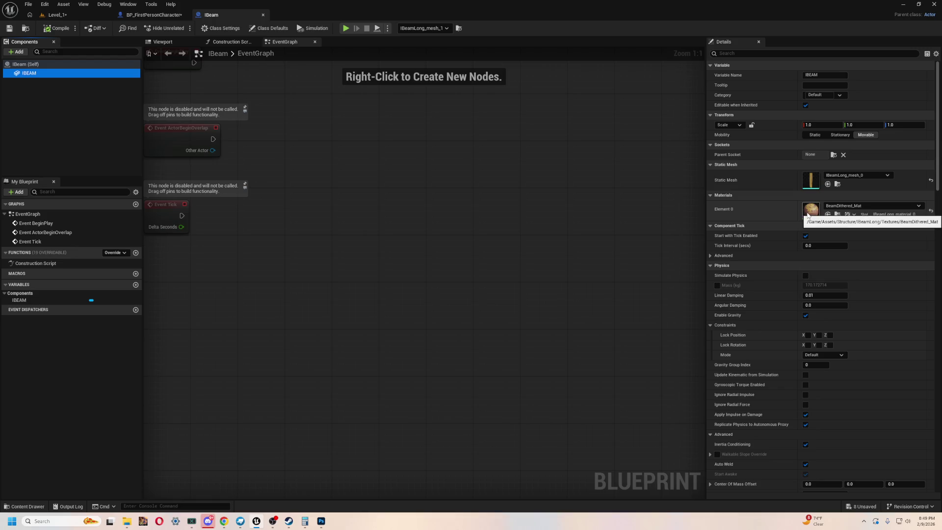
left_click(65, 16)
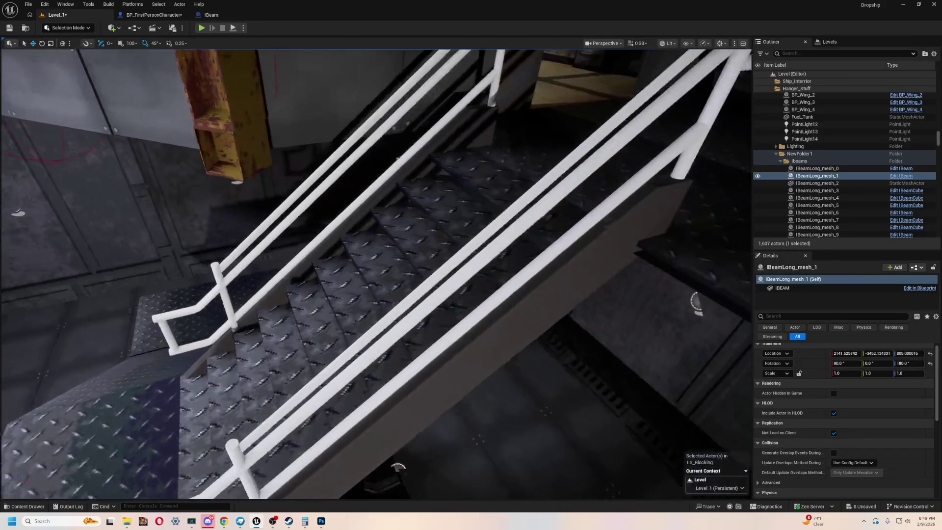
Apply the BeamDithered_Mat material to the stair railing and inspect the result up close
left_click(388, 303)
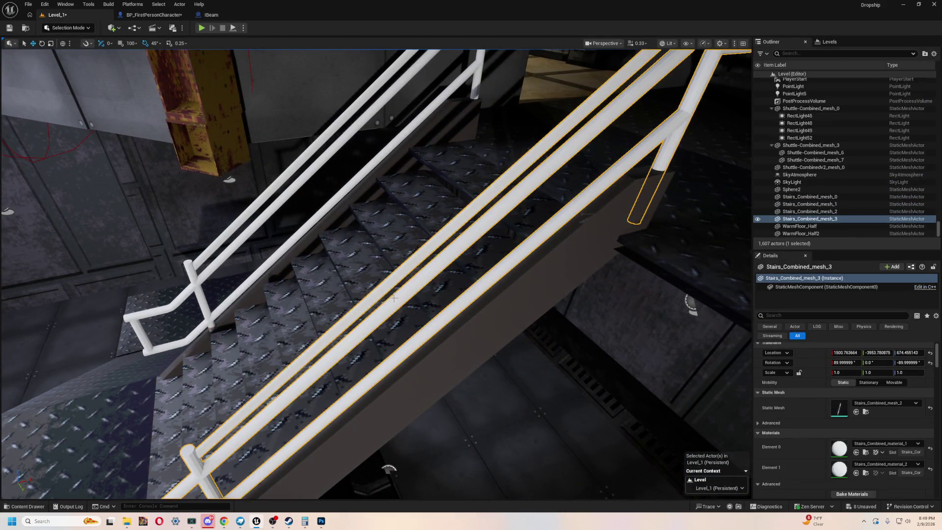
key("ctrl+space")
left_click(143, 230)
type("beam")
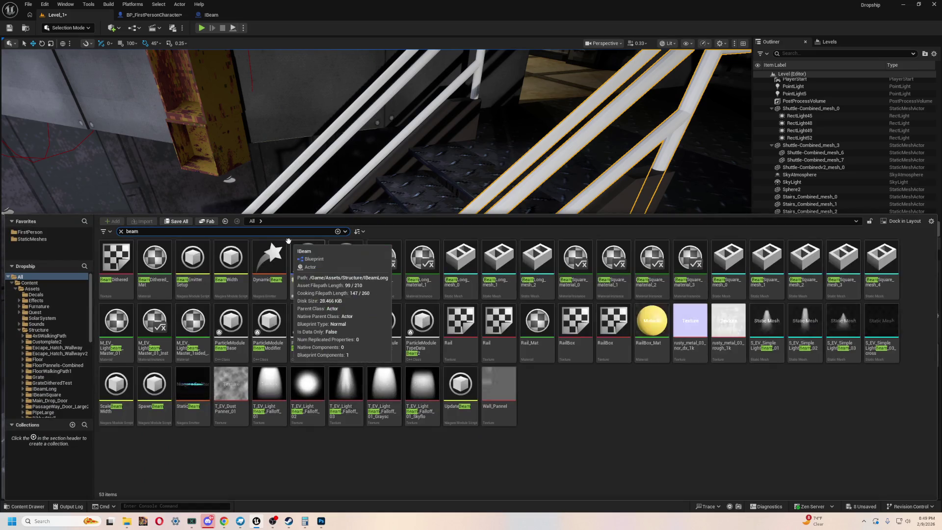
mouse_move(154, 257)
left_mouse_down()
mouse_move(155, 270)
mouse_move(262, 197)
mouse_move(414, 334)
mouse_move(368, 328)
mouse_move(702, 438)
mouse_move(834, 446)
mouse_move(837, 467)
left_mouse_up()
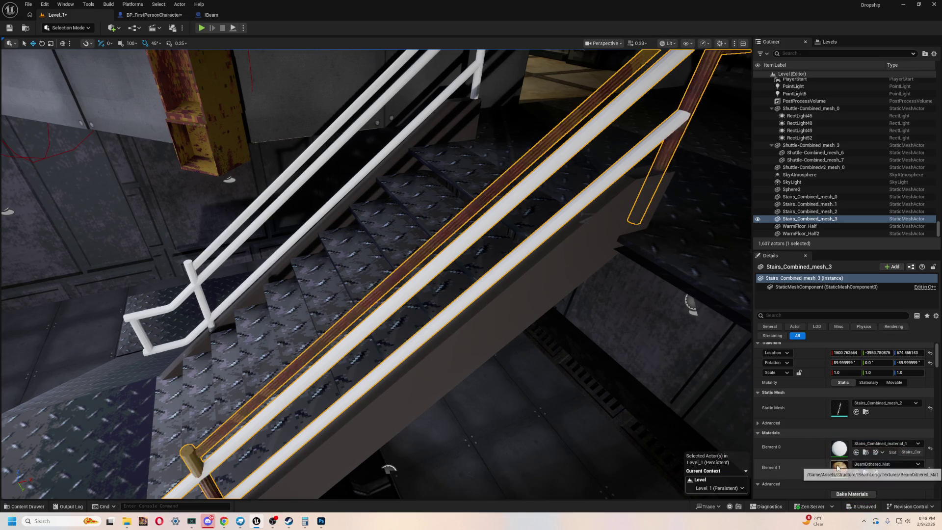
mouse_move(491, 295)
left_mouse_down()
mouse_move(491, 255)
mouse_move(483, 300)
left_mouse_up()
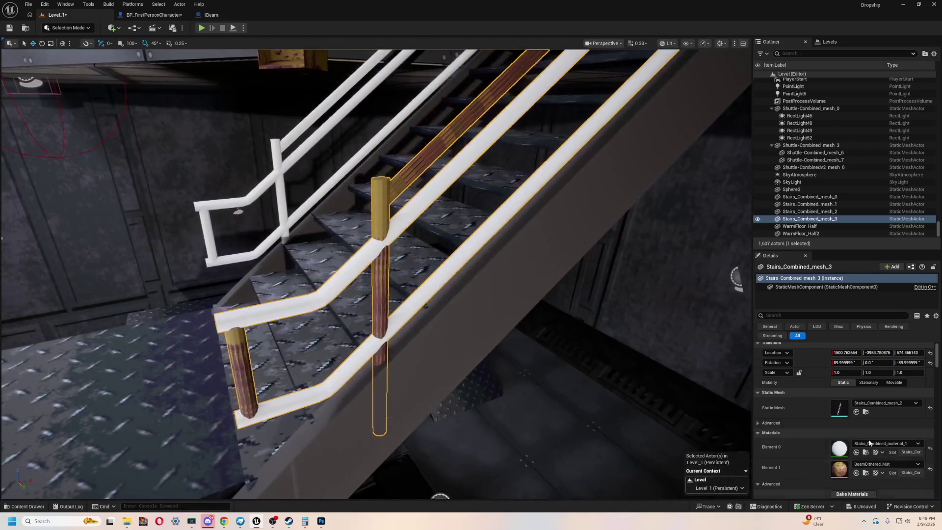
left_click_drag(538, 384, 525, 417)
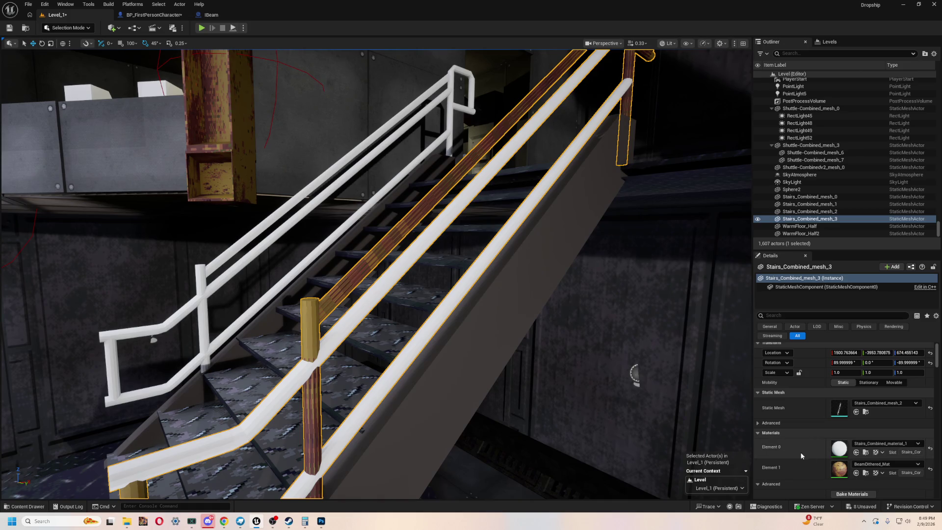
scroll(799, 440, "down", 3)
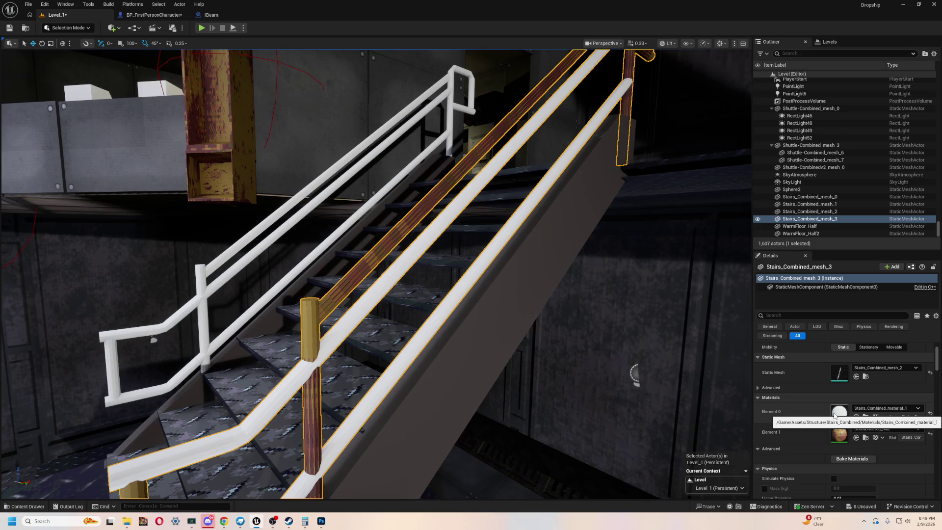
mouse_move(373, 323)
left_mouse_down()
mouse_move(373, 372)
mouse_move(395, 395)
mouse_move(363, 353)
mouse_move(338, 378)
mouse_move(373, 344)
mouse_move(577, 226)
left_mouse_up()
Revert the railing's material change and open the BeamDithered texture for viewing
key("ctrl+z")
key("ctrl+space")
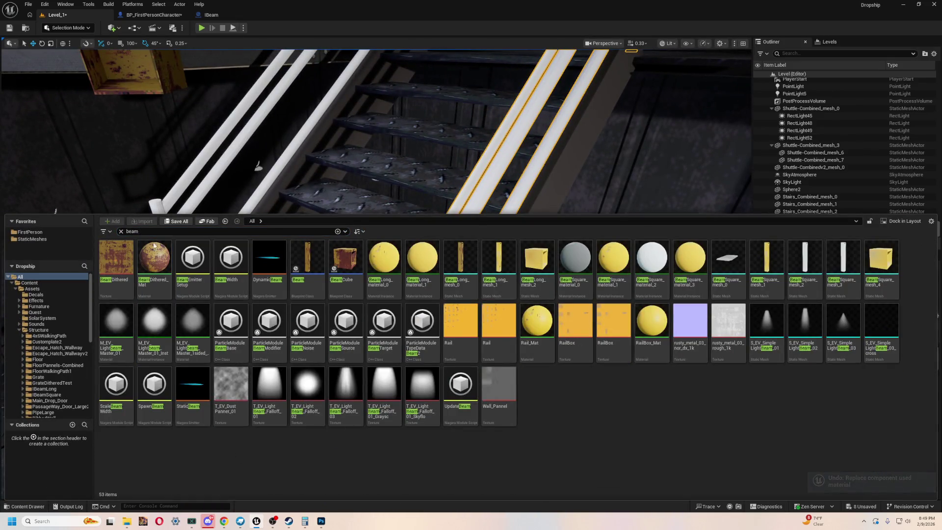
double_click(119, 258)
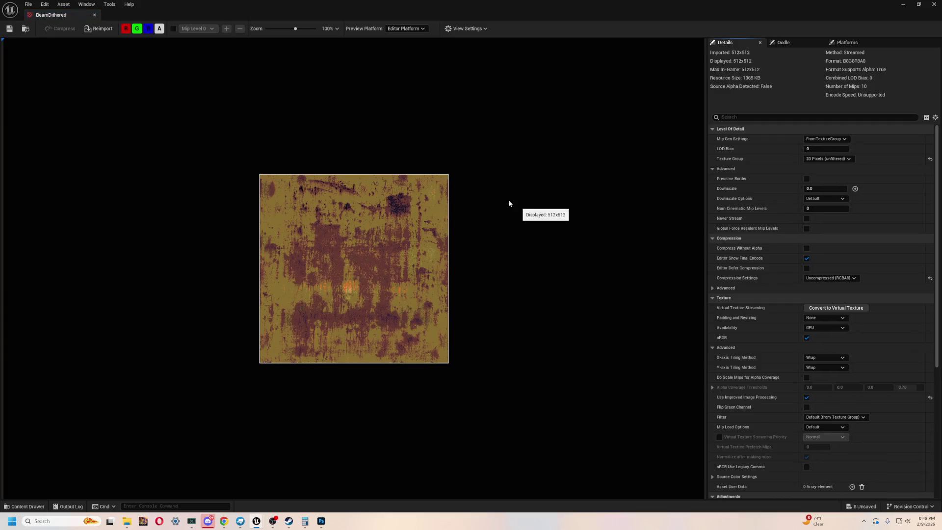
Close the texture viewer, browse to Content > Assets > Structure, and select the WalkingPath19 landing plate
left_click(95, 15)
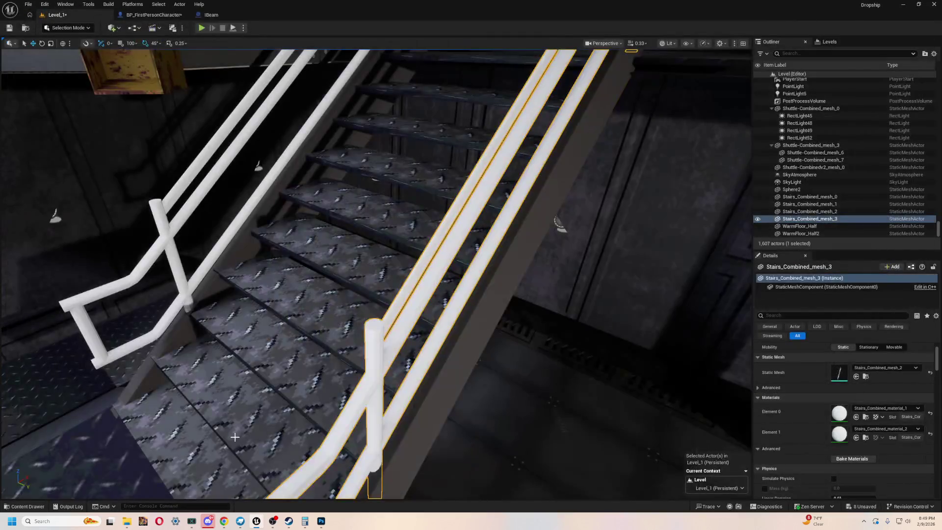
key("ctrl+space")
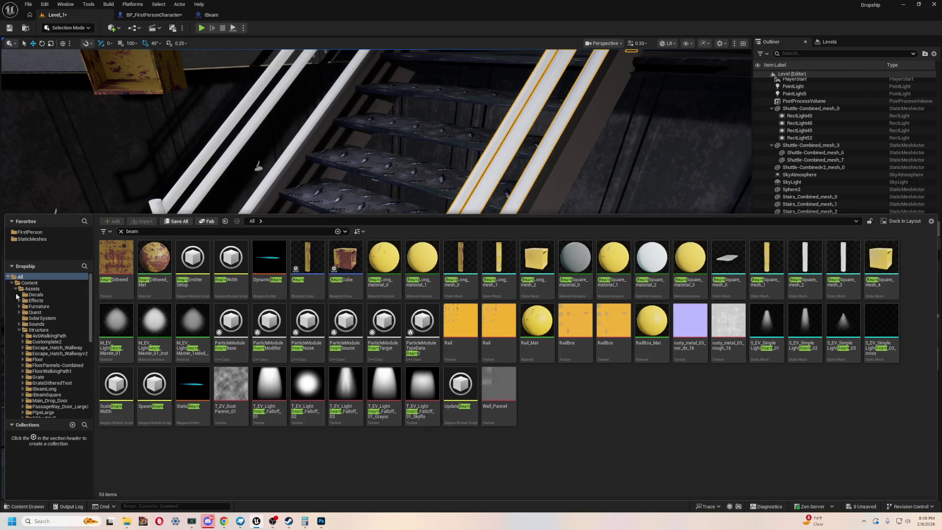
left_click(30, 288)
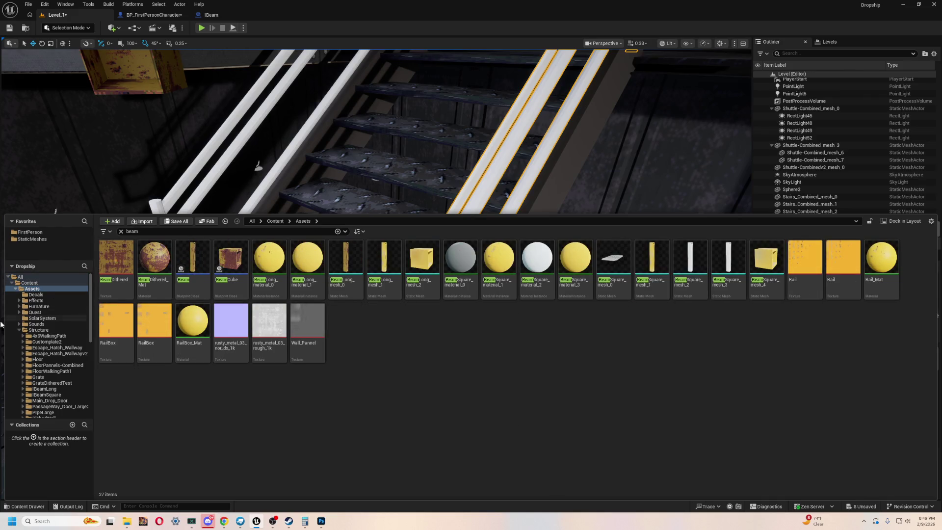
left_click(121, 231)
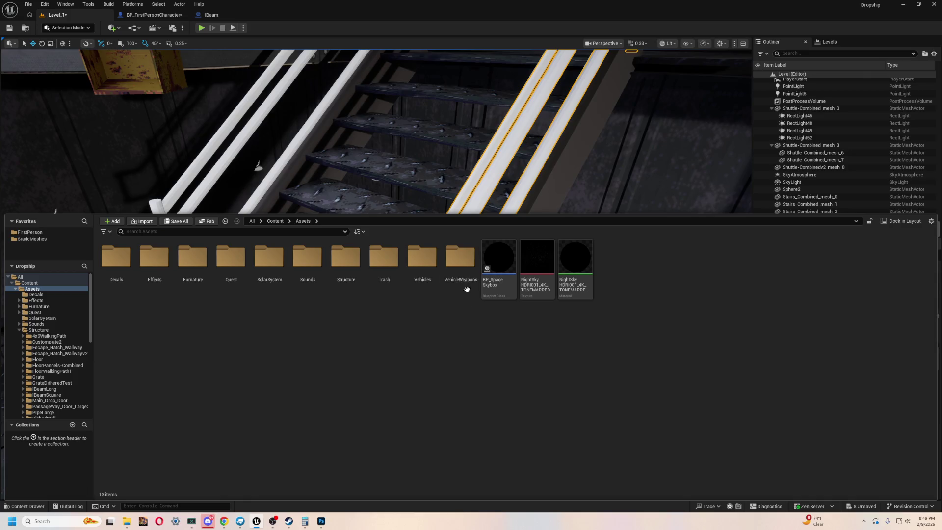
double_click(345, 257)
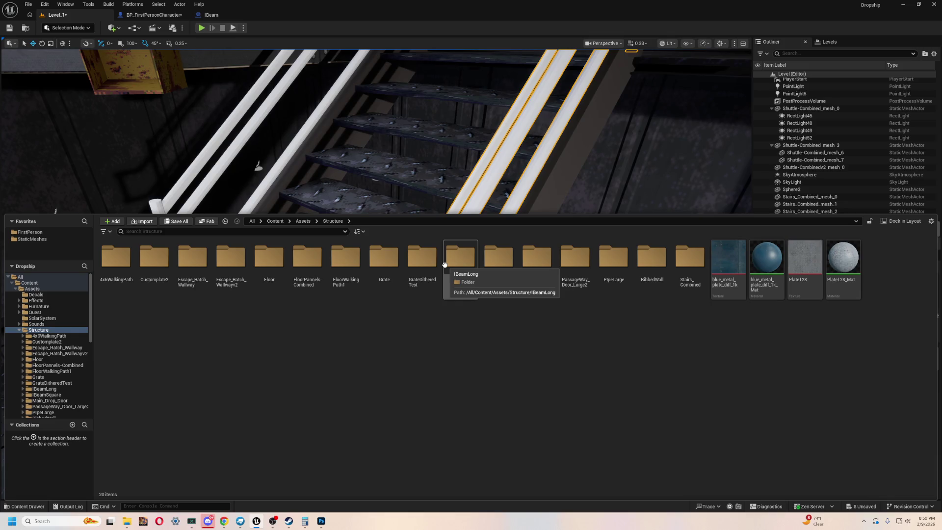
left_click_drag(441, 147, 402, 197)
left_click(399, 347)
Focus WalkingPath19, test moving it and undo, and check Stairs_Combined_mesh_1 uses M_StairSteps
key("f")
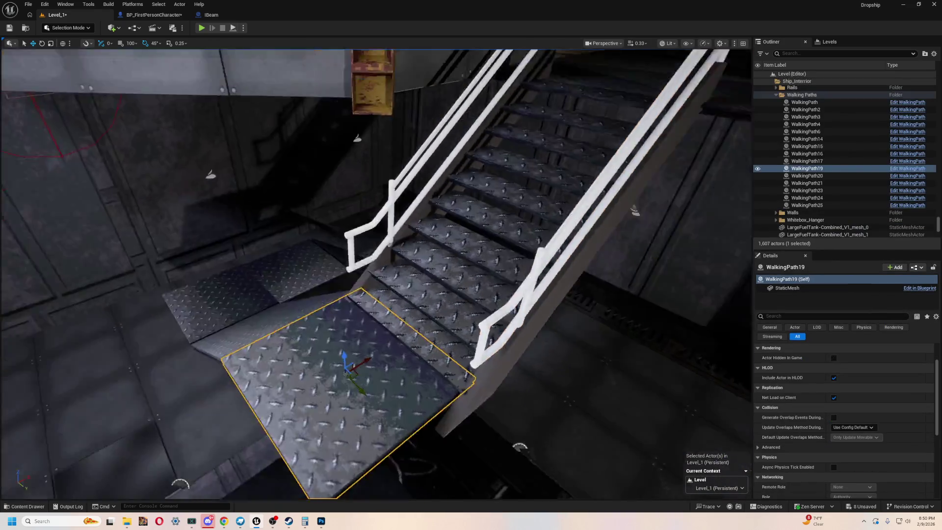
left_click_drag(421, 265, 402, 253)
mouse_move(361, 321)
left_mouse_down()
mouse_move(374, 305)
mouse_move(499, 313)
mouse_move(442, 314)
left_mouse_up()
left_click(412, 197)
left_click(371, 311)
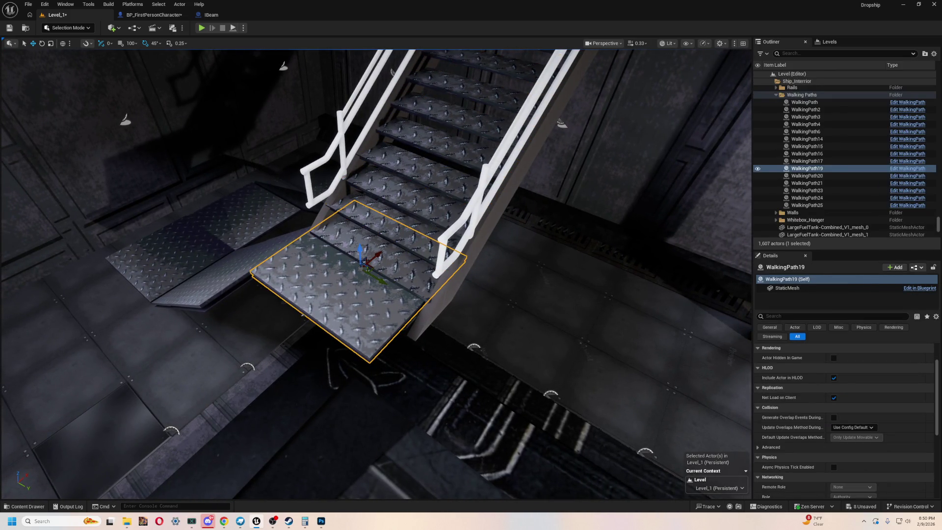
left_click(470, 105)
left_click(340, 348)
key("ctrl+z")
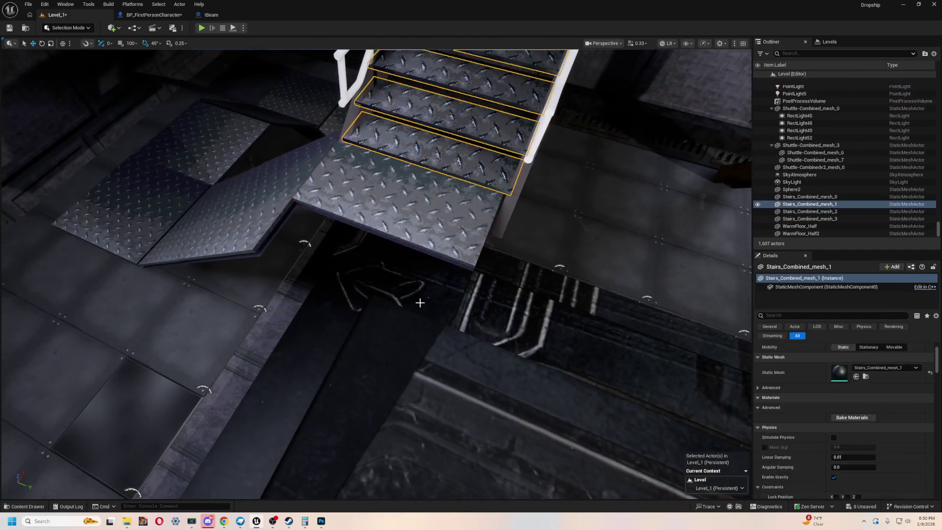
key("ctrl+y")
key("ctrl+z")
key("ctrl+z")
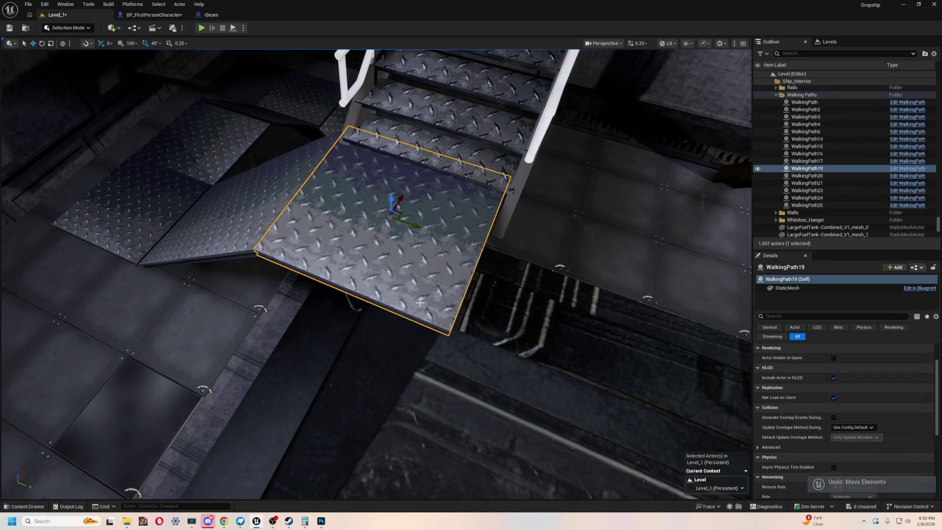
key("ctrl+y")
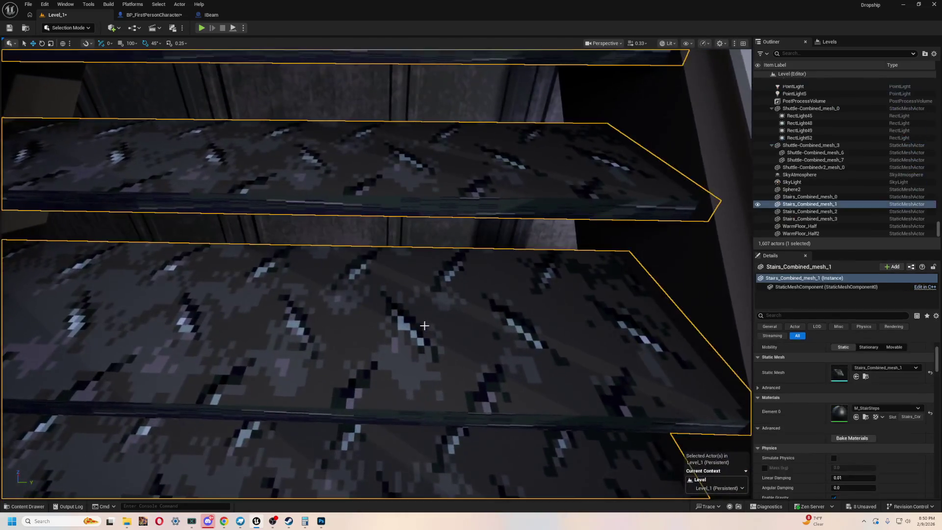
key("ctrl+z")
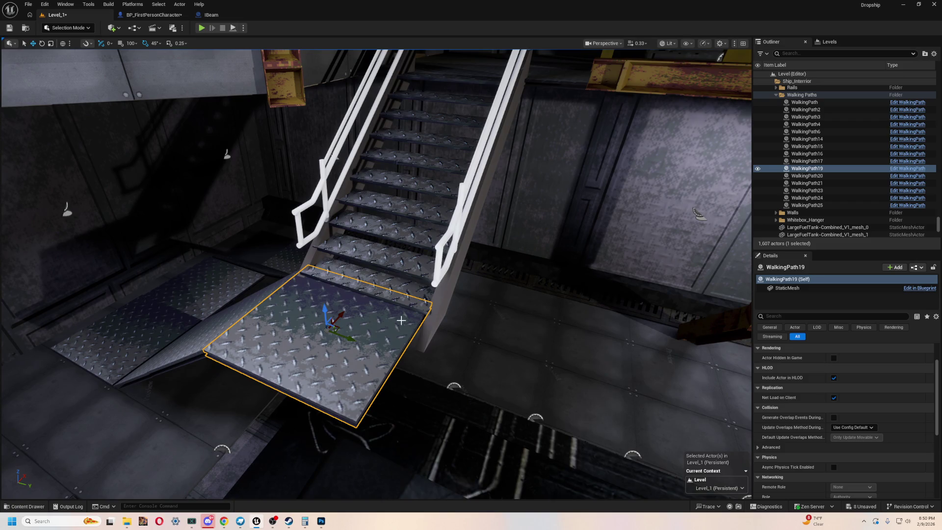
Orbit to view the stairs side-on, then browse the Content Drawer to the Structure folder
left_click_drag(363, 353, 568, 238)
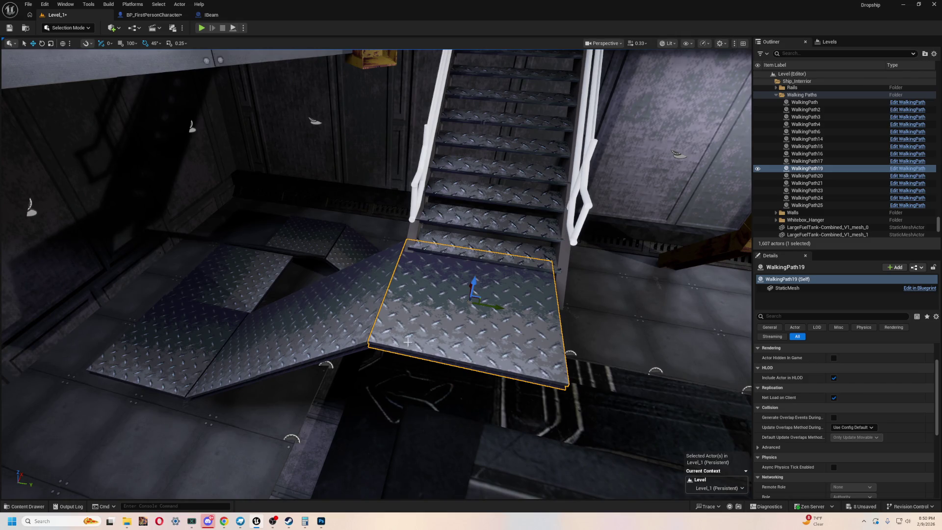
left_click_drag(493, 311, 338, 316)
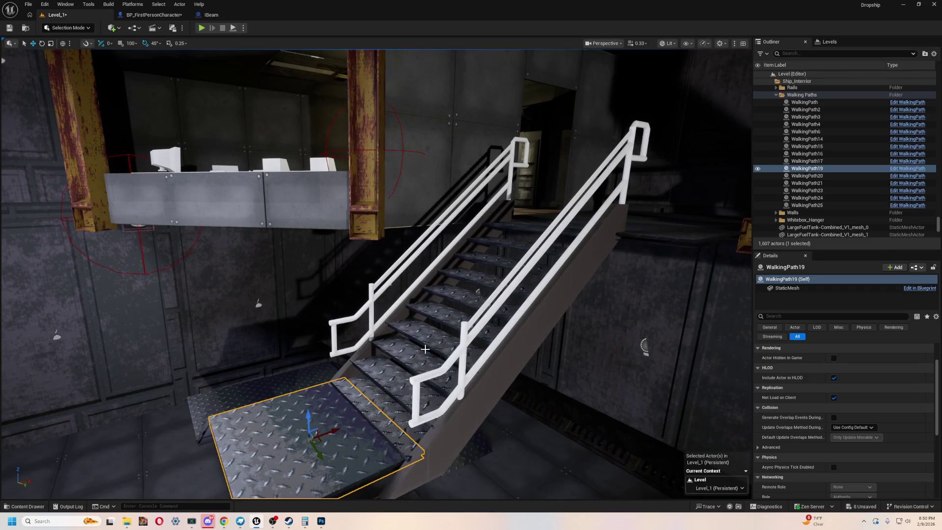
scroll(444, 344, "up", 10)
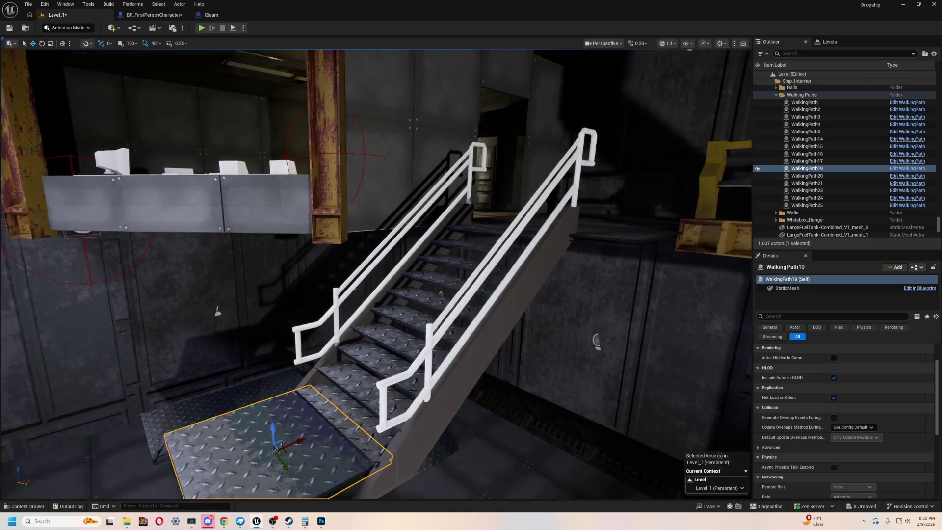
key("ctrl+space")
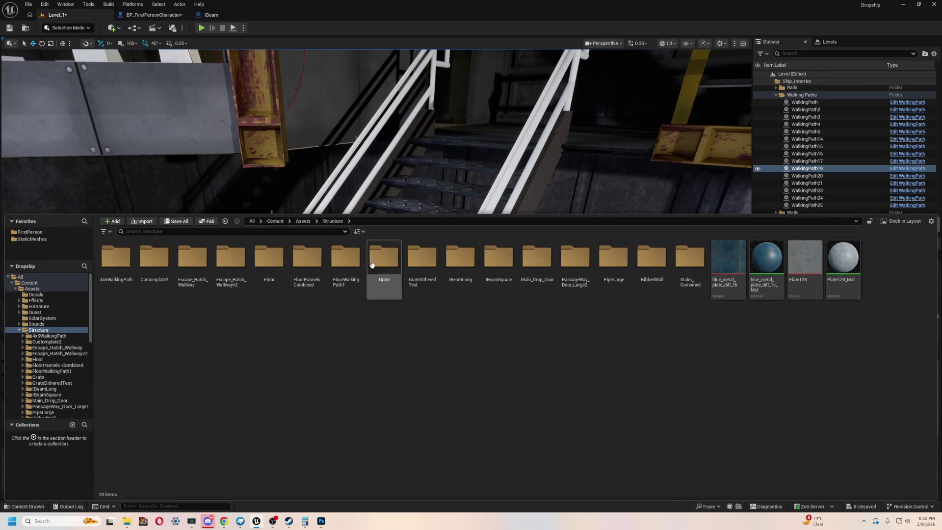
left_click(47, 336)
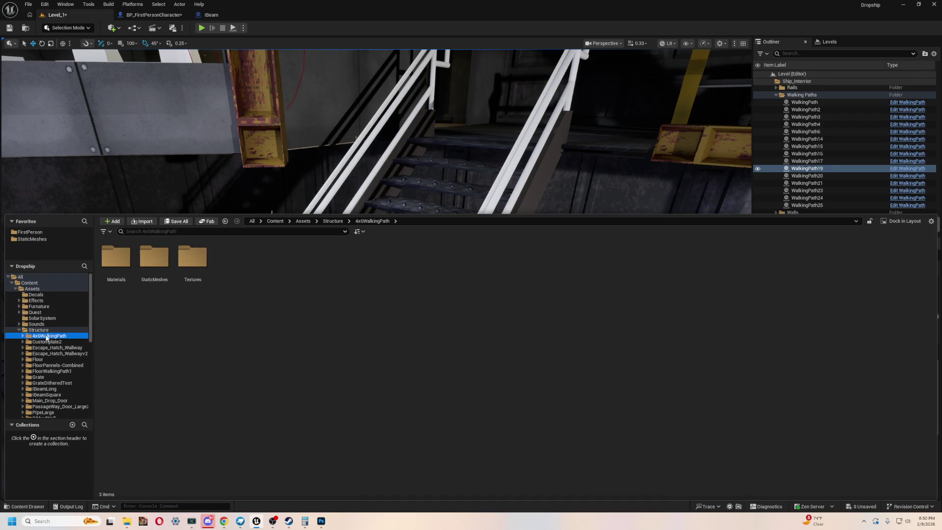
left_click(38, 329)
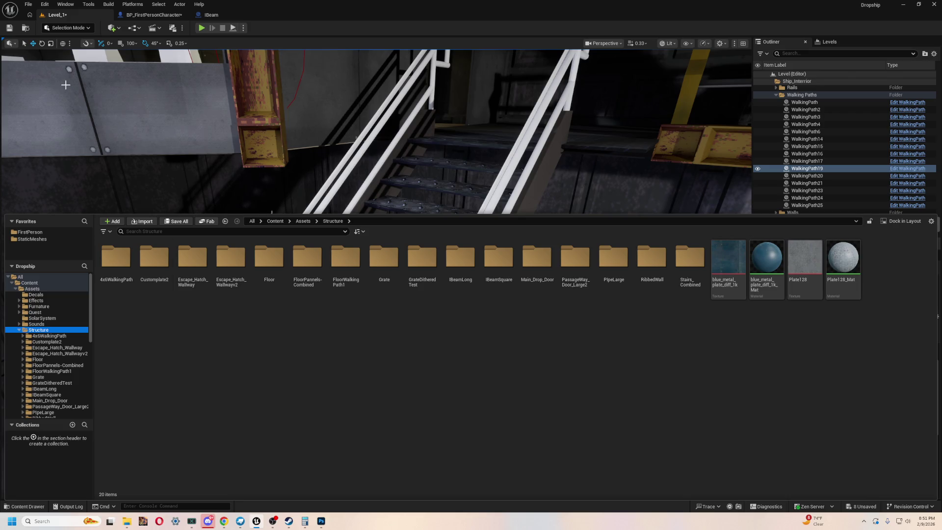
Open the Stairs_Combined folder and browse its Textures, StaticMeshes and Materials subfolders
left_click(689, 258)
double_click(682, 265)
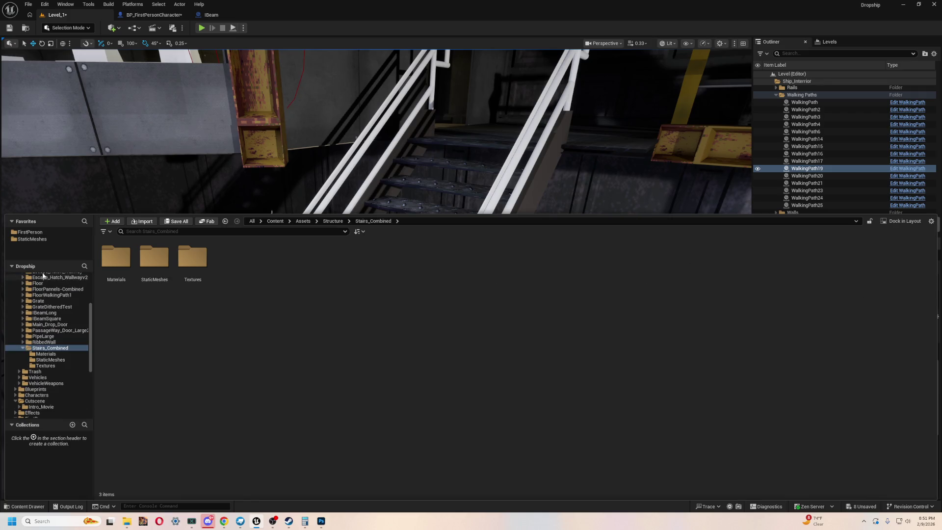
left_click(154, 260)
left_click(216, 353)
double_click(196, 274)
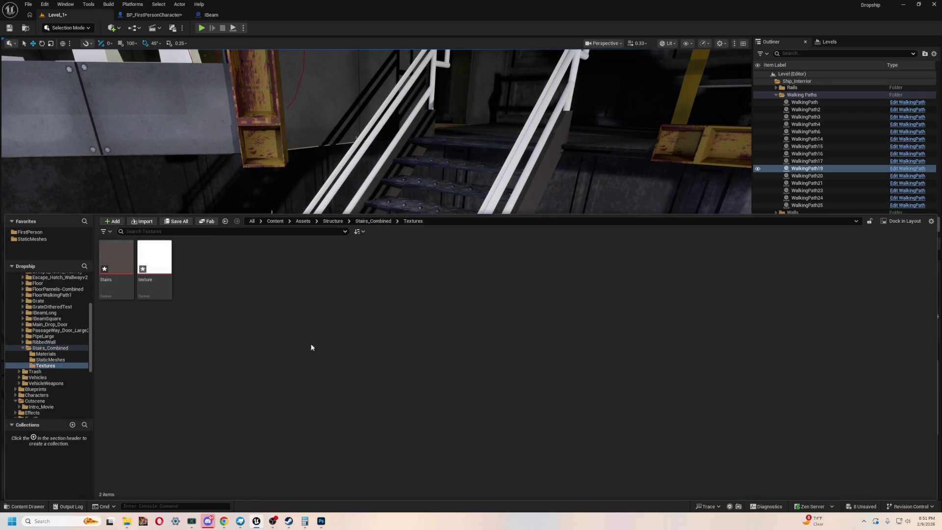
left_click(59, 359)
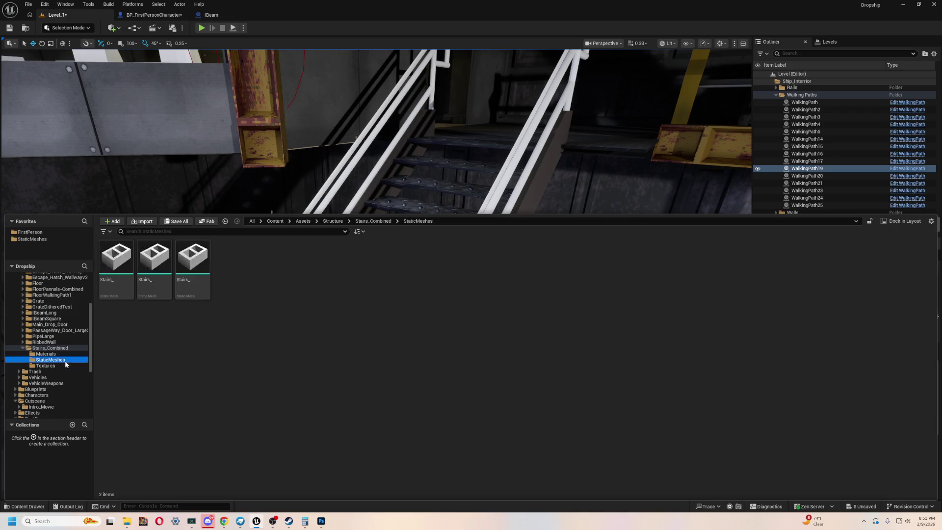
left_click(59, 354)
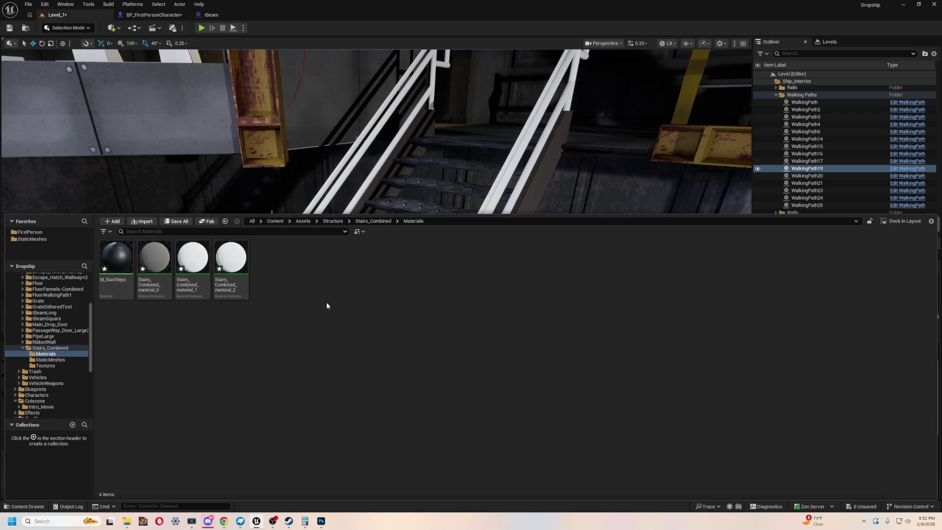
right_click(303, 287)
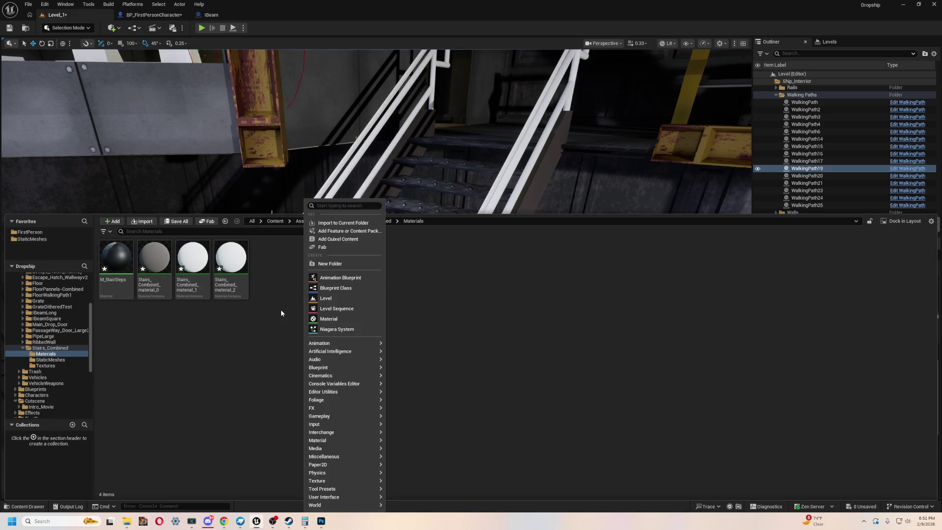
left_click(264, 319)
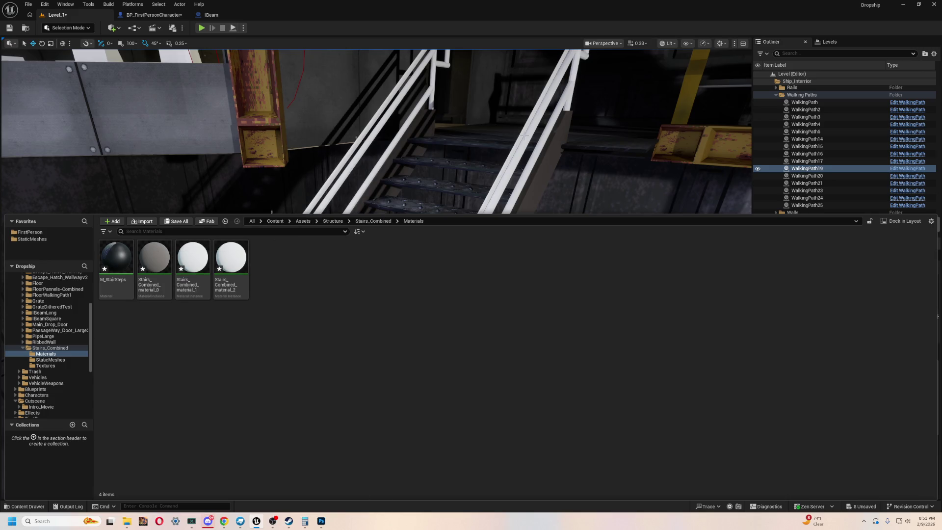
Select the stair railing and inspect Stairs_Combined_material_0, _1 and _2
left_click(544, 118)
key("ctrl+space")
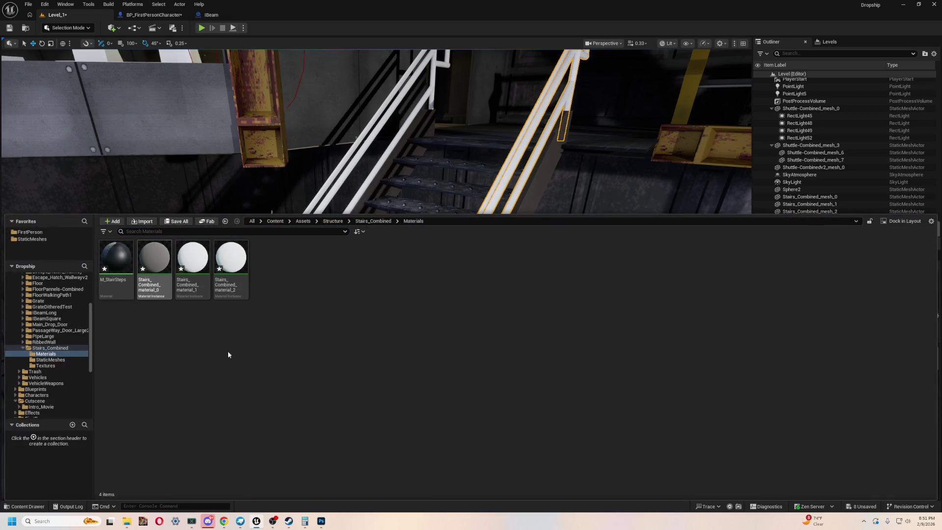
left_click(233, 293)
left_click(192, 287)
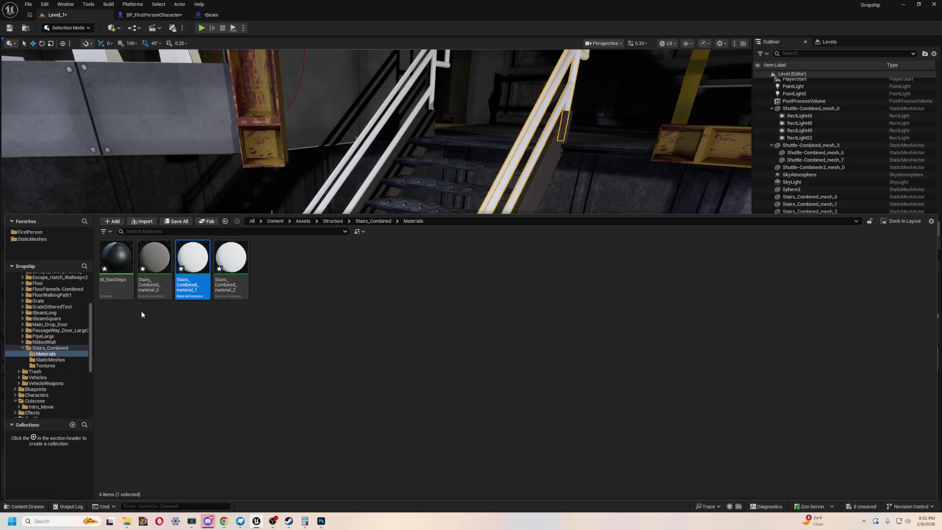
left_click(148, 285)
left_click(226, 343)
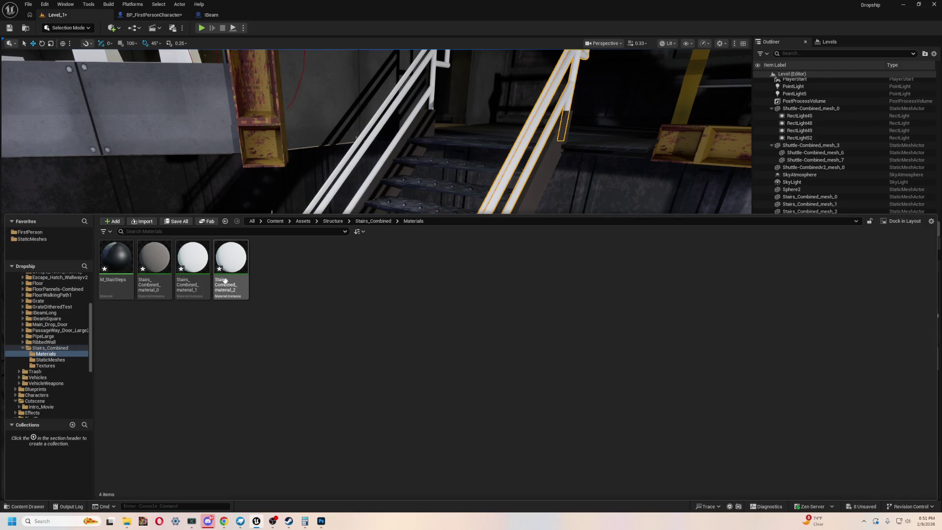
Revisit the textures and meshes, then bring up the create-asset menu in Materials
left_click(47, 366)
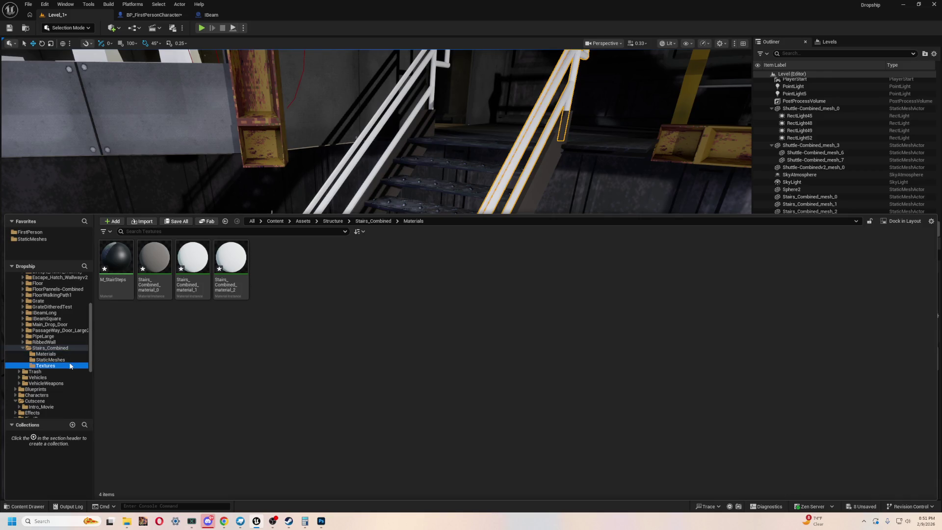
left_click(49, 360)
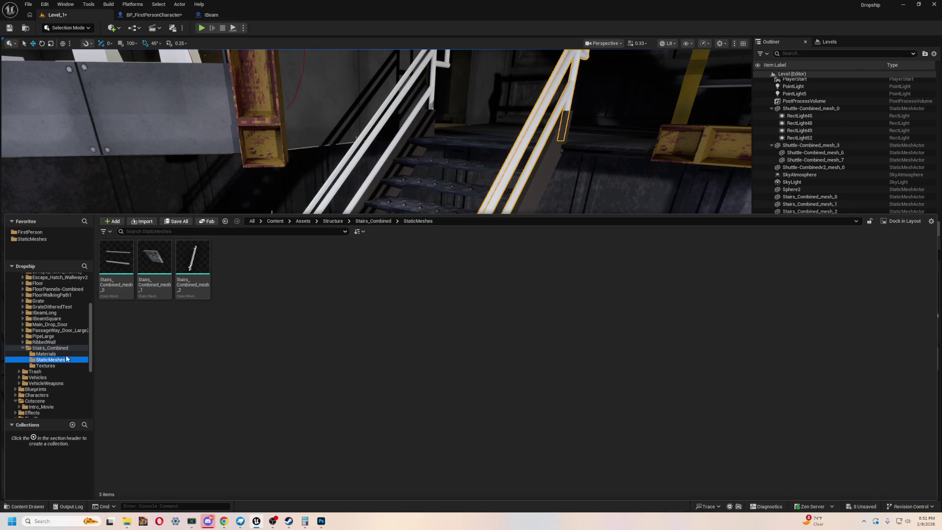
left_click(46, 354)
left_click(459, 361)
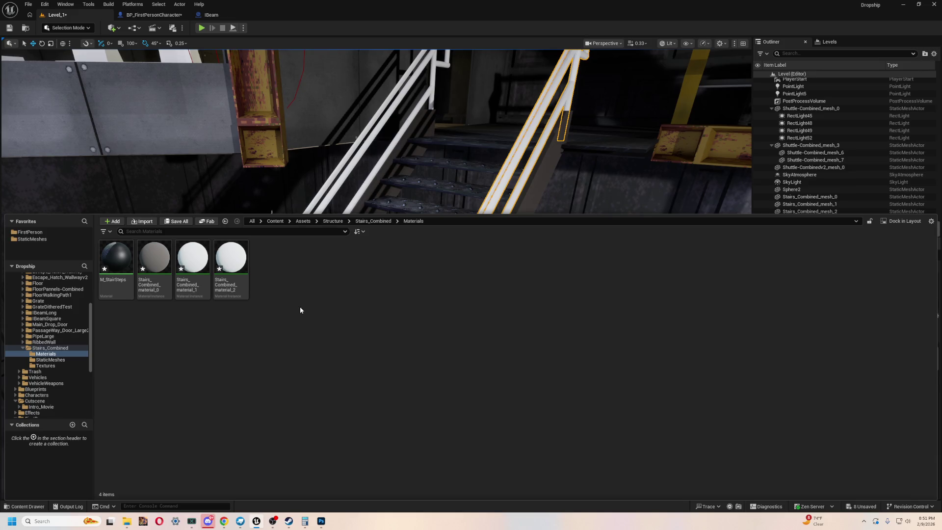
right_click(300, 311)
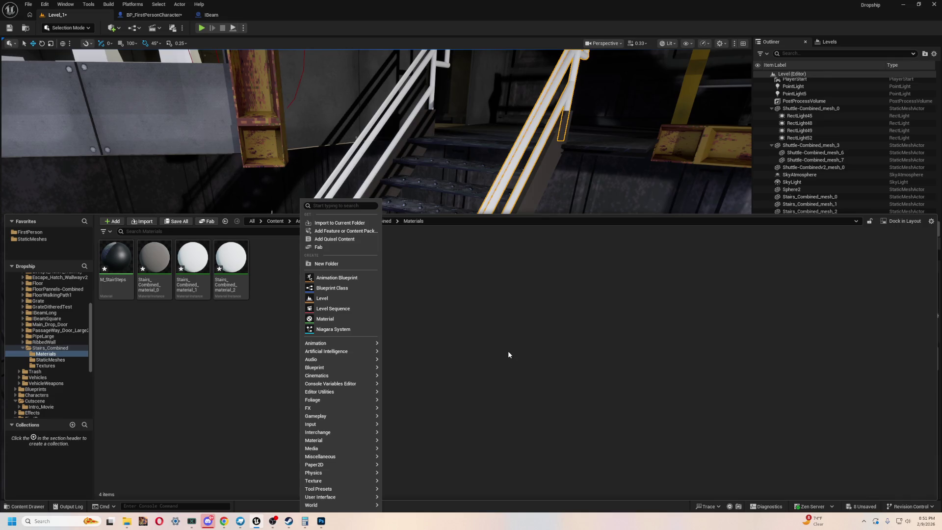
Add a new Material named M_StairRails and open it in the material editor
mouse_move(346, 362)
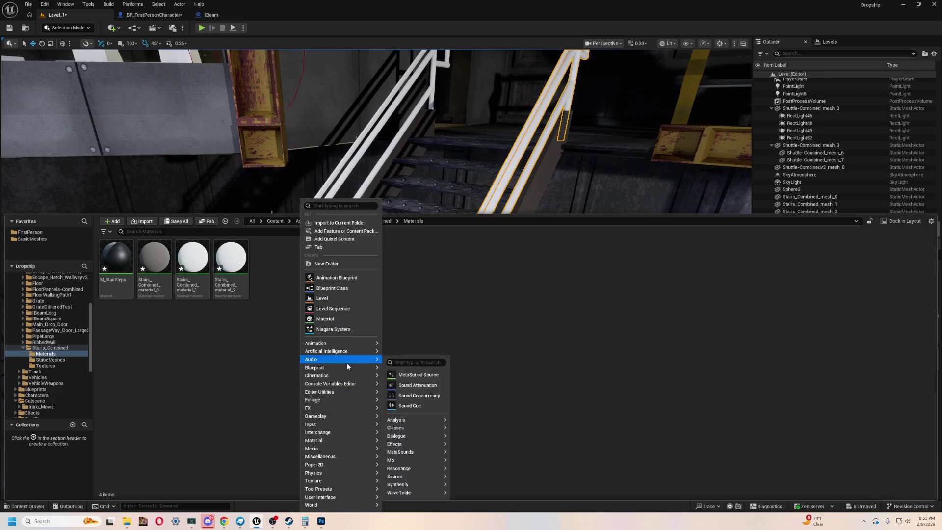
left_click(343, 319)
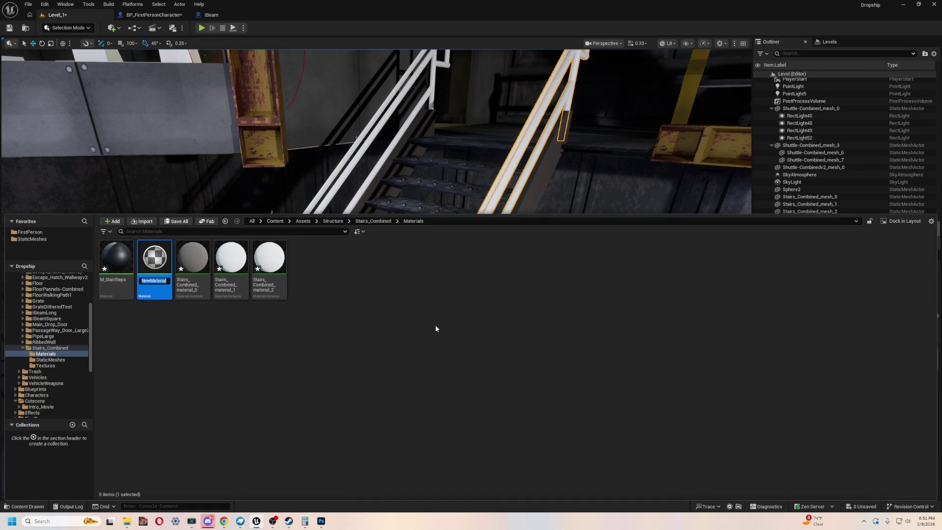
type("M_StairRai")
type("ls")
key("Return")
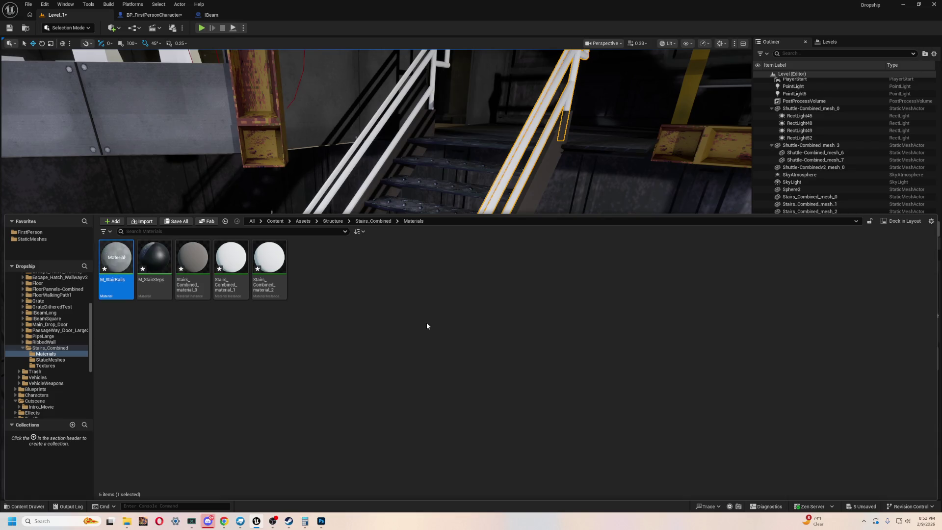
left_click(425, 272)
double_click(128, 257)
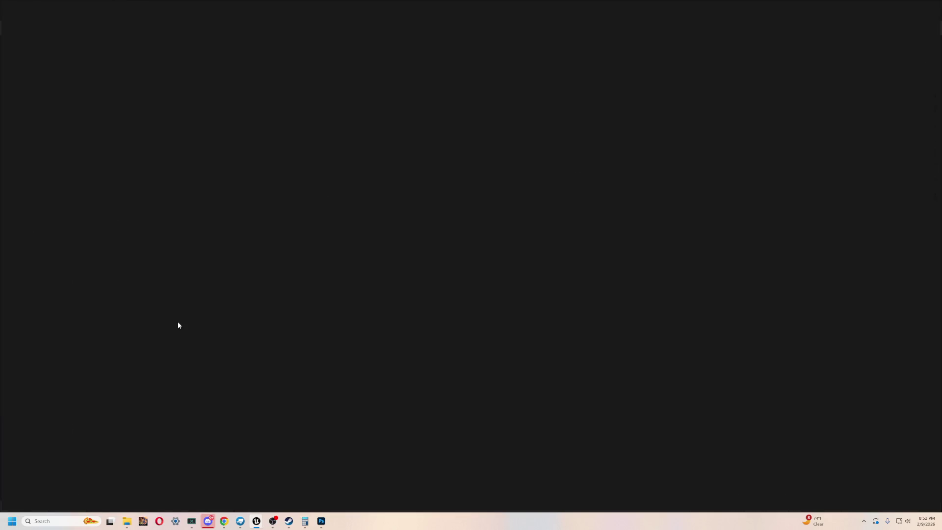
Search all assets for 'dith' and wire the BeamDithered texture's RGB into Base Color
left_click(206, 436)
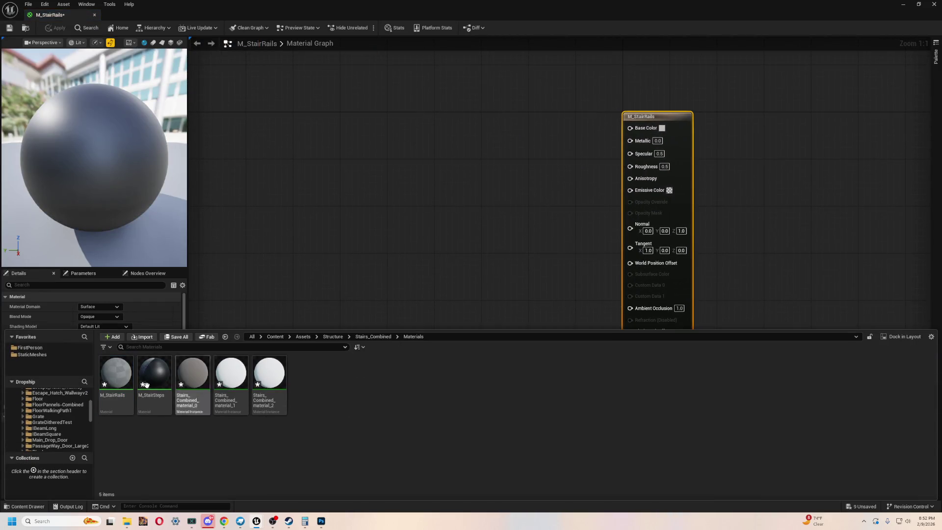
scroll(31, 400, "up", 5)
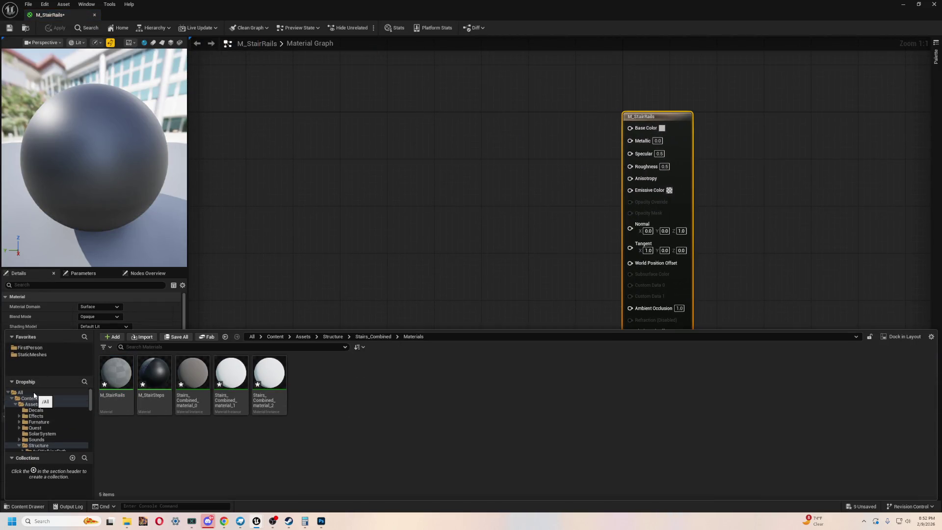
left_click(21, 392)
left_click(172, 347)
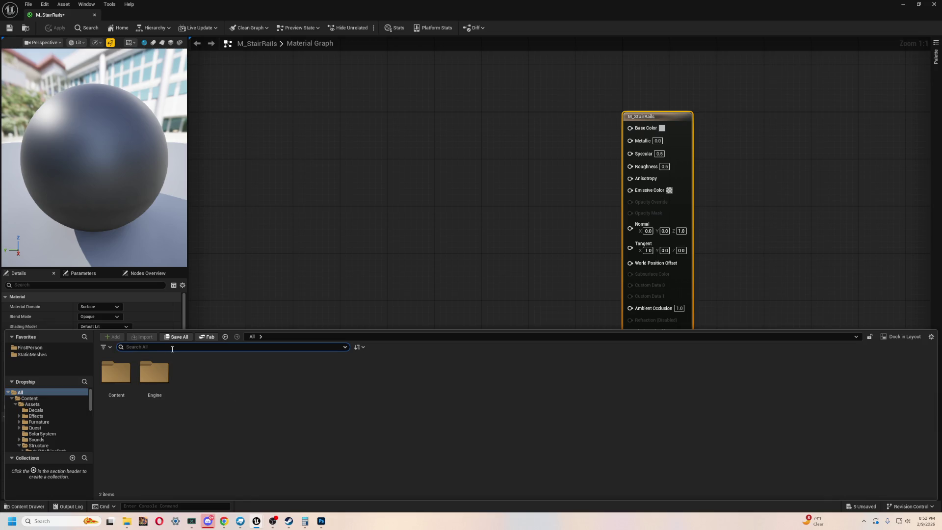
type("dither")
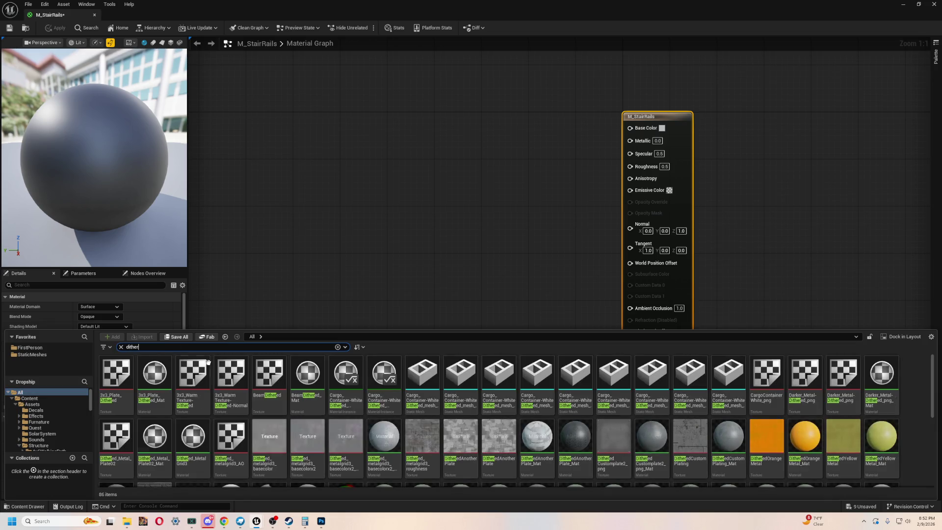
scroll(301, 417, "down", 3)
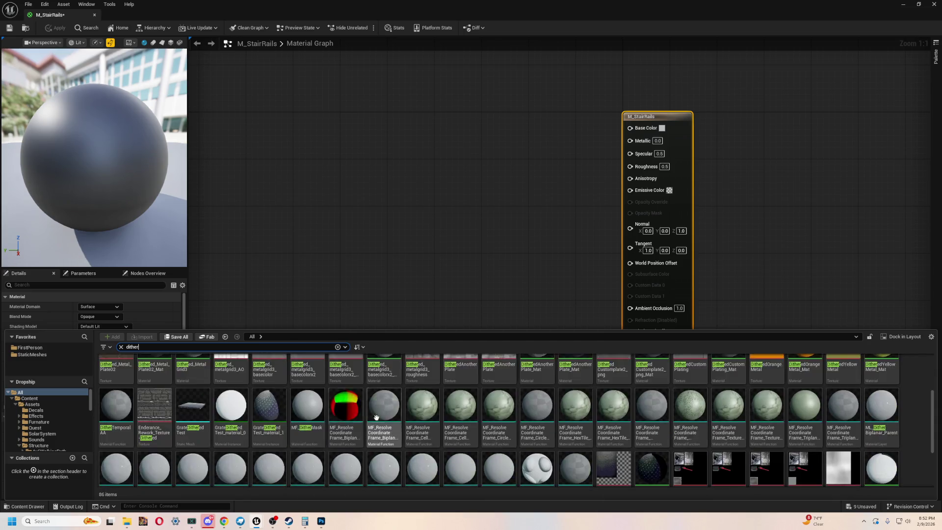
scroll(436, 455, "up", 5)
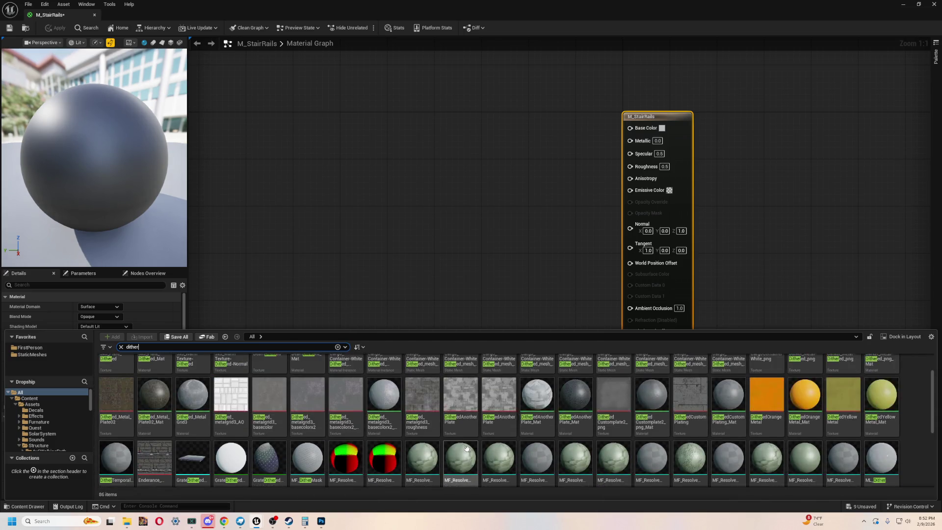
left_click_drag(269, 361, 407, 174)
left_click_drag(456, 268, 569, 211)
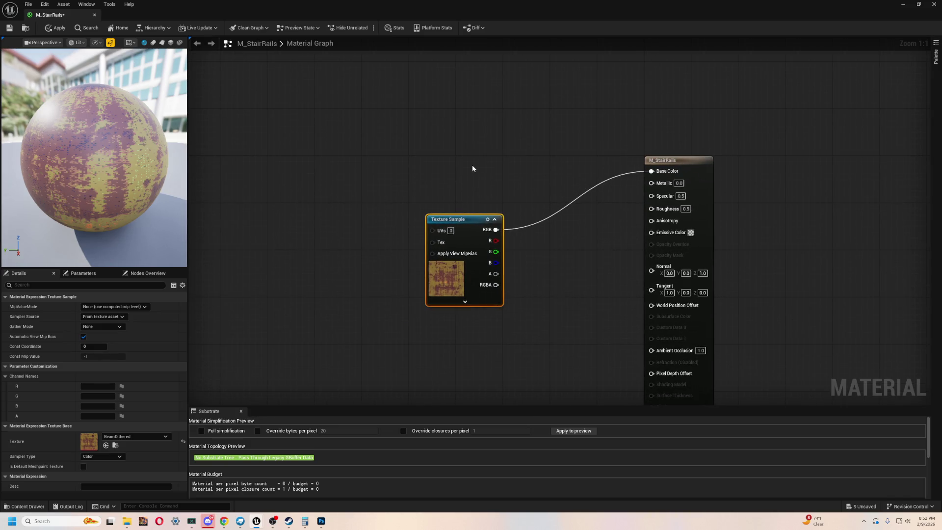
left_click_drag(472, 169, 538, 175)
Add a TexCoord node and a Multiply node, chaining them into the Texture Sample's UVs
right_click(308, 196)
left_click(305, 219)
right_click(304, 220)
type("tex")
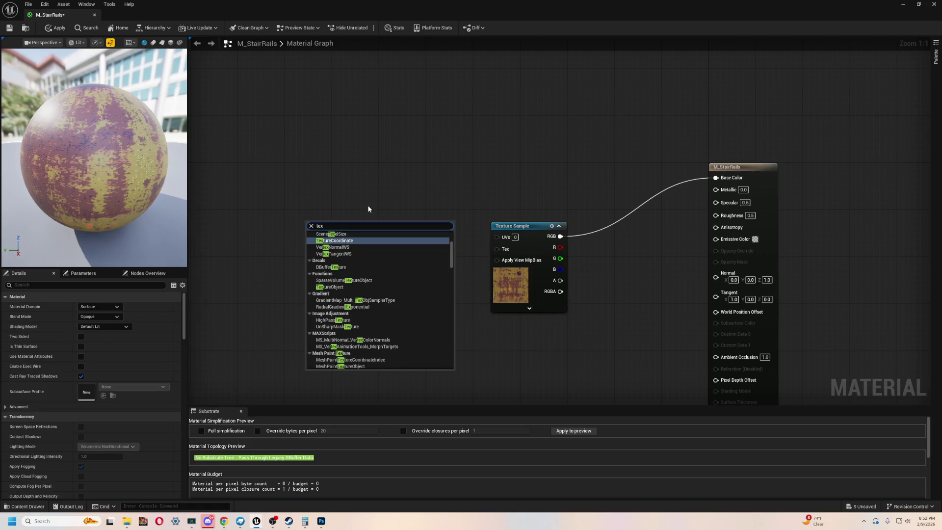
key("Return")
left_click_drag(394, 183, 466, 172)
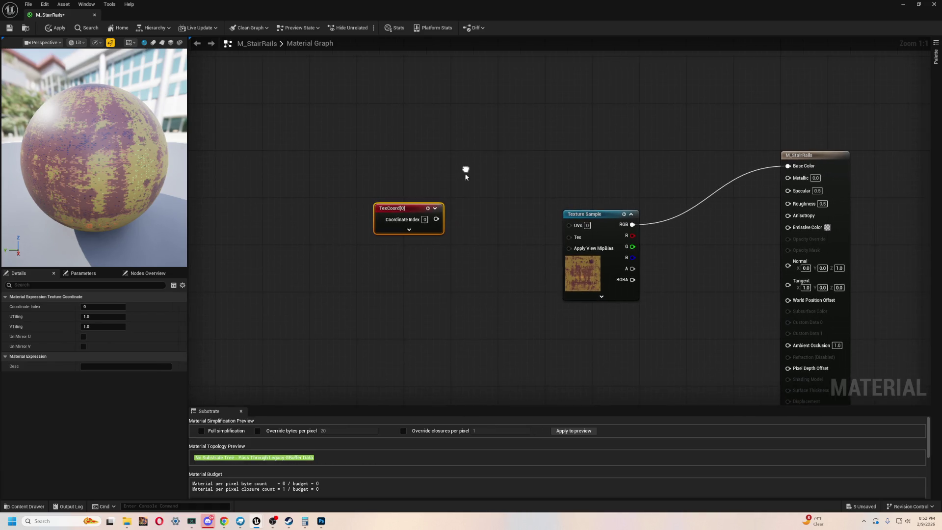
left_click(399, 196)
mouse_move(348, 261)
left_mouse_down()
mouse_move(430, 222)
mouse_move(428, 214)
left_mouse_up()
key("Escape")
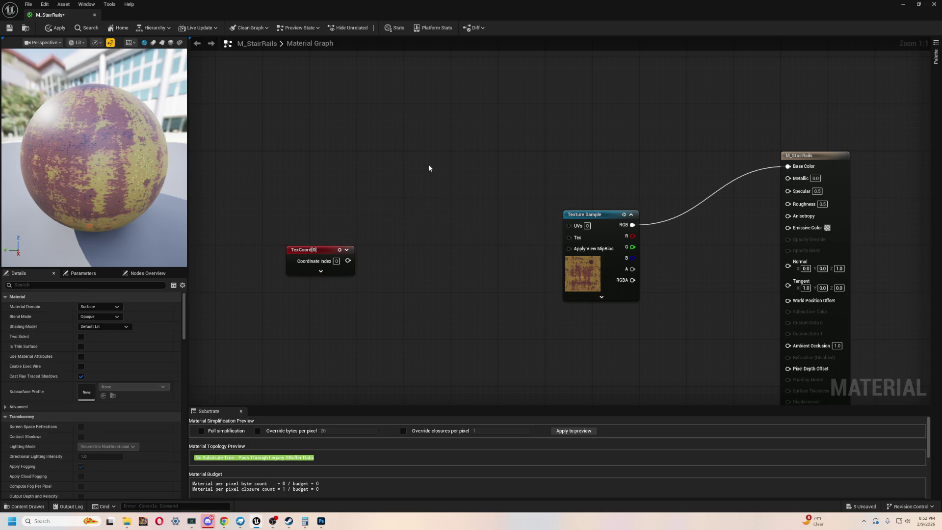
left_click(422, 213)
left_click_drag(350, 262, 349, 261)
mouse_move(455, 229)
left_mouse_down()
mouse_move(595, 228)
mouse_move(569, 226)
left_mouse_up()
Browse the Multiply node's right-click actions without changing it
right_click(467, 217)
left_click(513, 175)
right_click(429, 217)
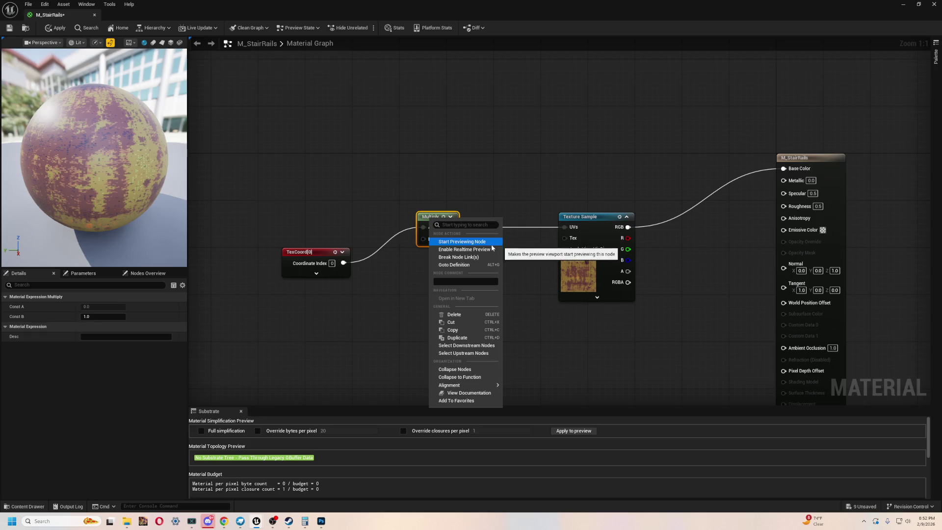
left_click(431, 229)
left_click(434, 220)
right_click(433, 218)
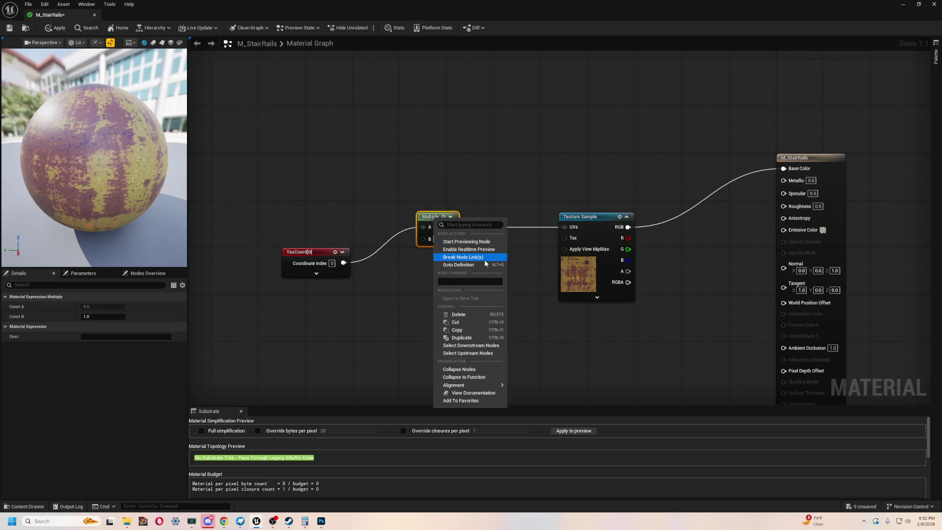
left_click(383, 332)
left_click(428, 226)
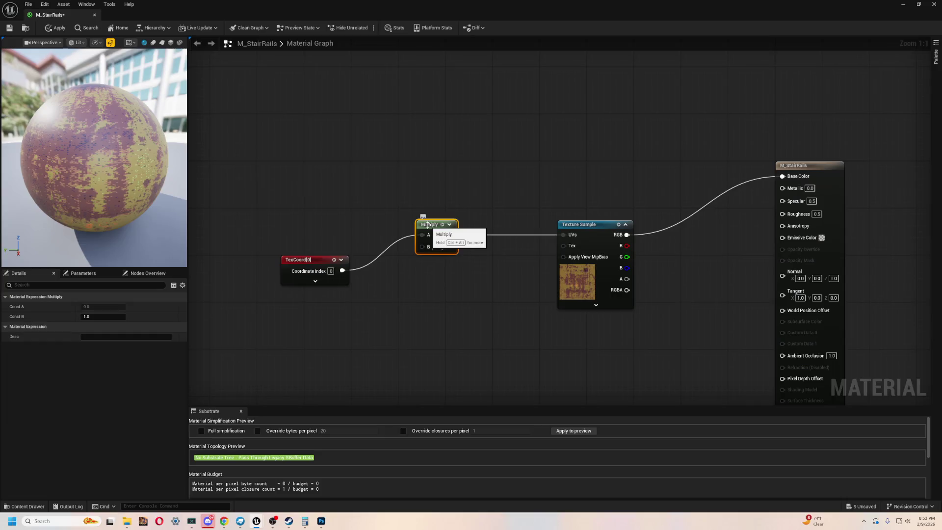
right_click(425, 225)
left_click(426, 221)
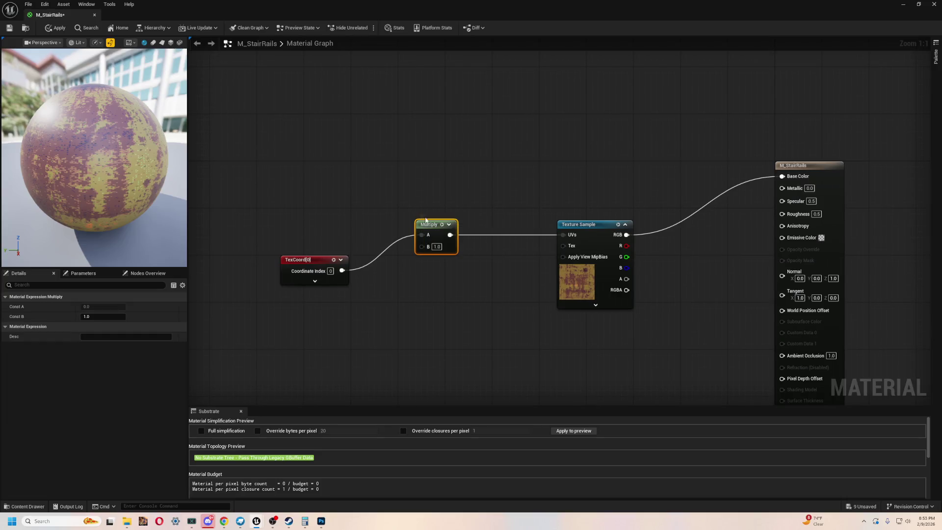
right_click(436, 250)
right_click(433, 250)
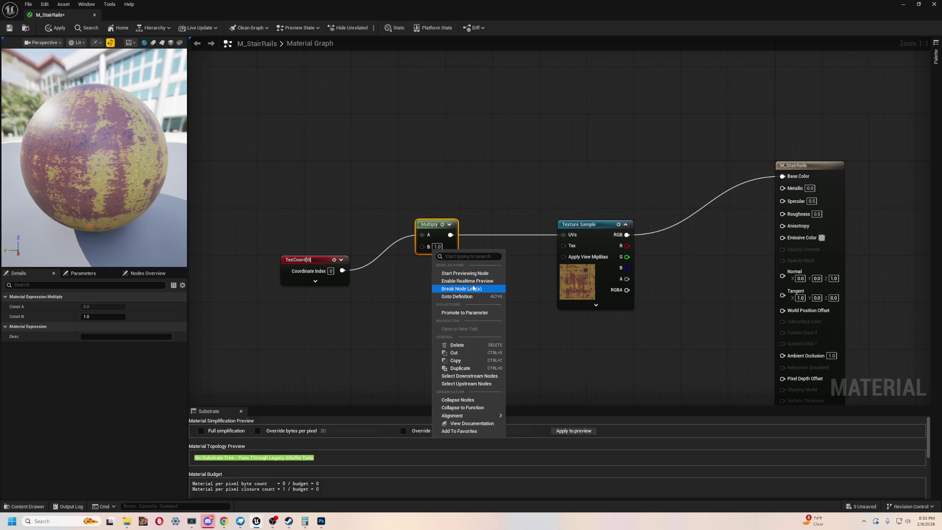
key("Escape")
left_click(460, 163)
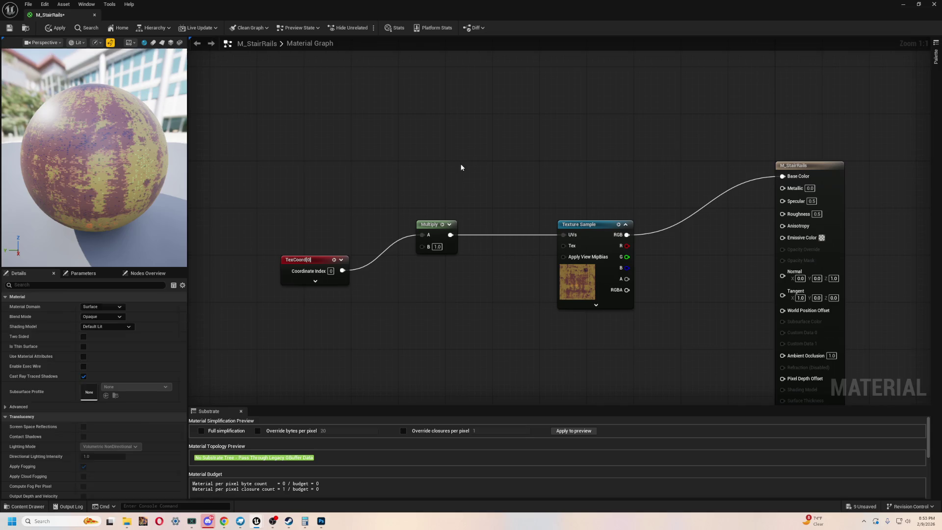
mouse_move(423, 310)
left_mouse_down()
mouse_move(393, 332)
mouse_move(405, 337)
mouse_move(449, 256)
left_mouse_up()
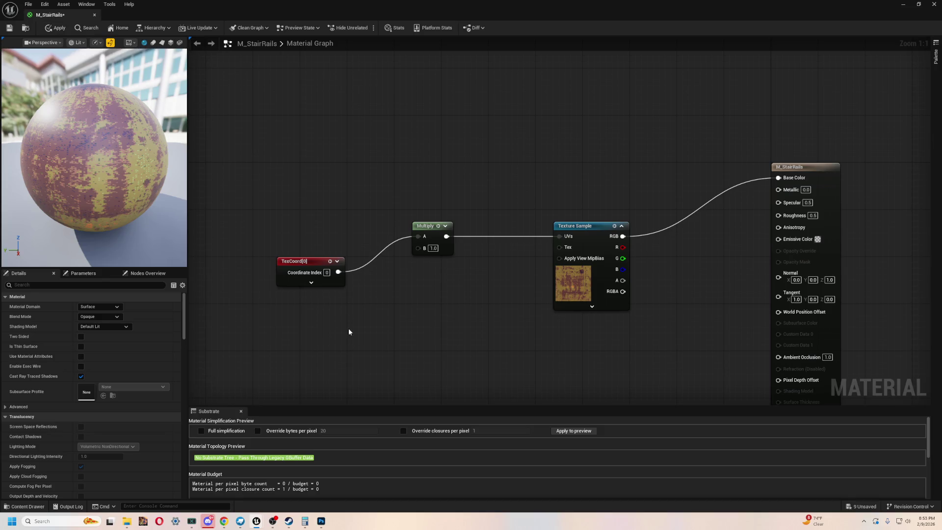
Delete the Multiply node and wire TexCoord[0] straight into the Texture Sample's UVs
key("Delete")
left_click_drag(338, 271, 559, 236)
left_click_drag(311, 258, 422, 269)
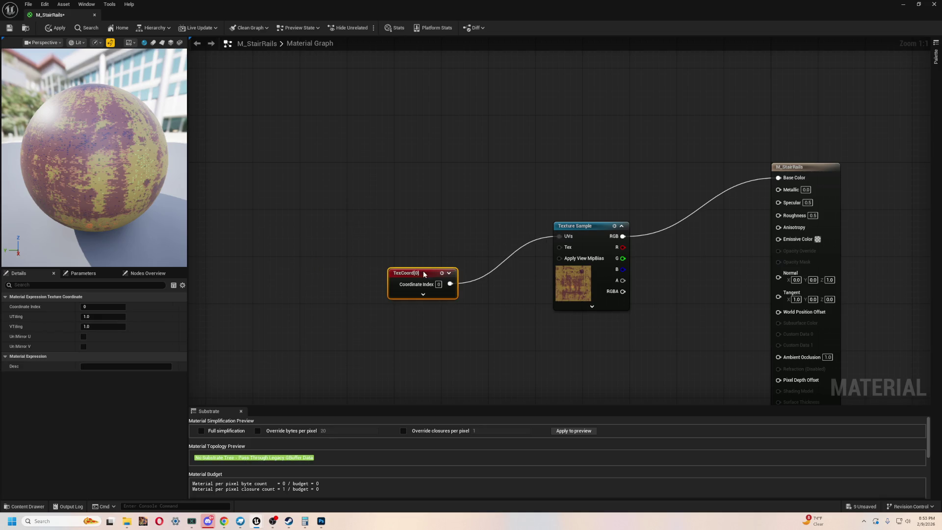
left_click(423, 294)
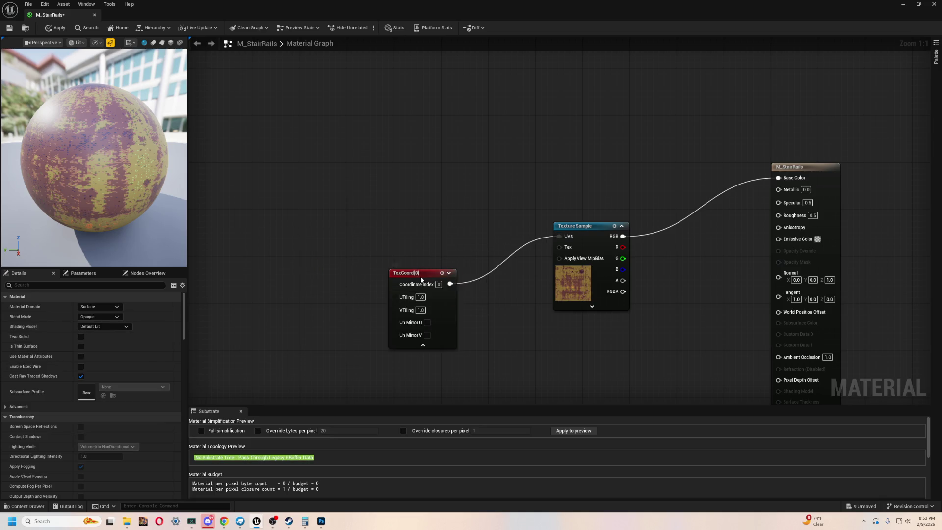
left_click(417, 285)
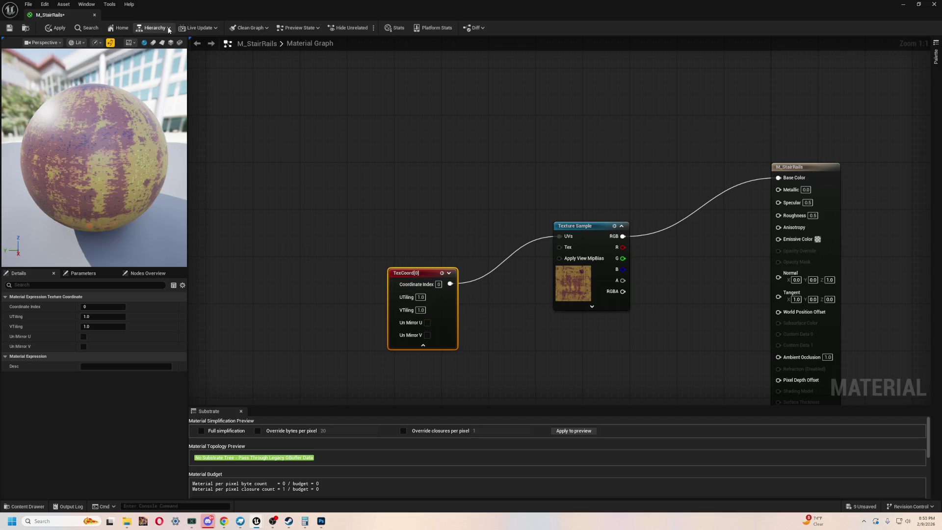
mouse_move(55, 18)
left_mouse_down()
mouse_move(484, 167)
mouse_move(545, 120)
left_mouse_up()
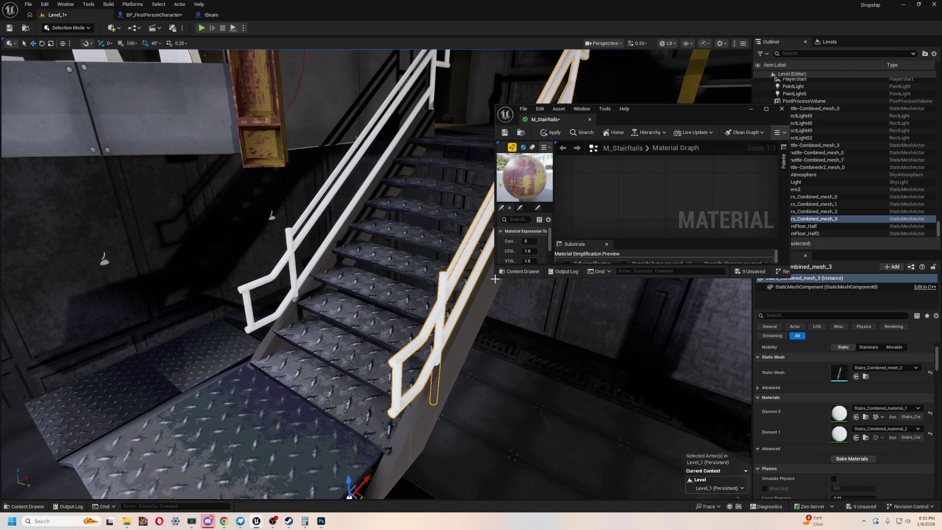
Search the Content Drawer for 'rail' and drop M_StairRails onto the stair rail
left_click_drag(495, 277, 392, 412)
key("ctrl+space")
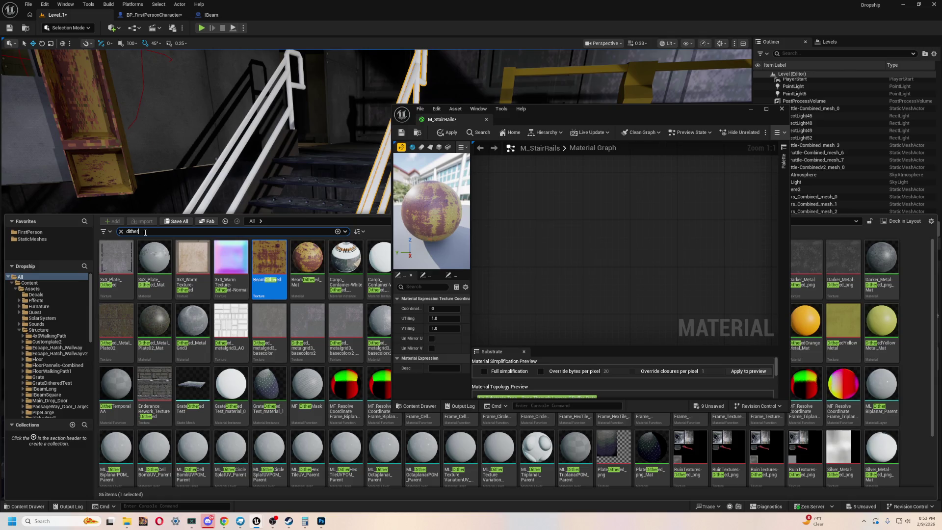
key("BackSpace")
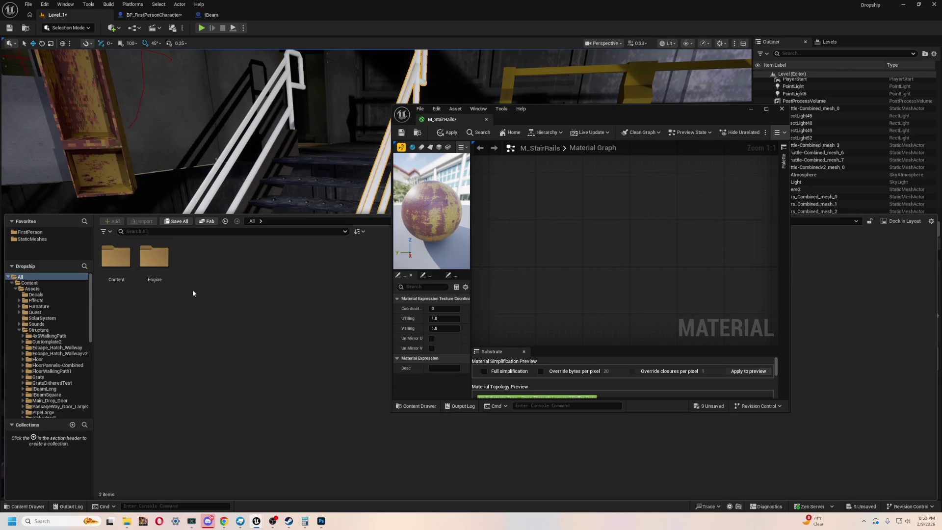
left_click(151, 233)
type("rail")
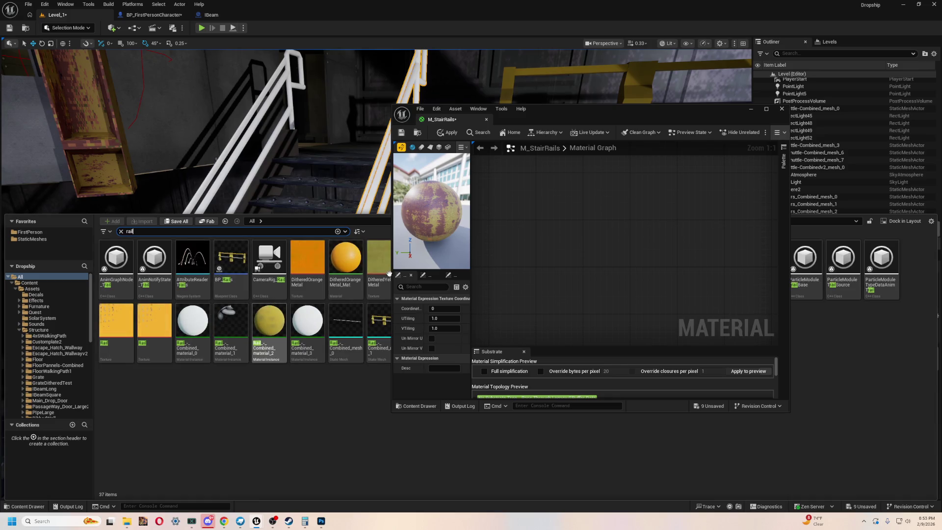
mouse_move(582, 121)
left_mouse_down()
mouse_move(727, 96)
mouse_move(775, 111)
mouse_move(515, 458)
mouse_move(573, 210)
mouse_move(659, 96)
left_mouse_up()
left_click(490, 391)
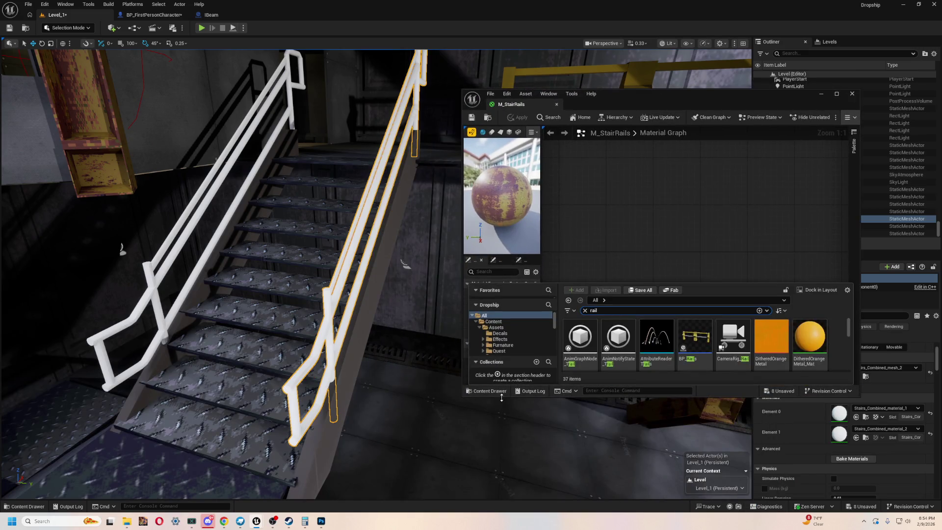
scroll(698, 345, "down", 4)
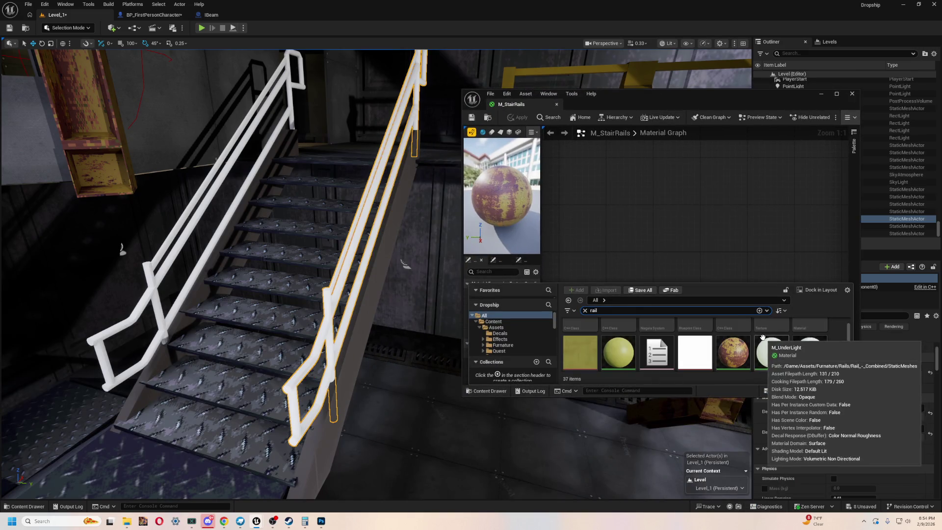
mouse_move(728, 336)
left_mouse_down()
mouse_move(337, 378)
mouse_move(346, 334)
left_mouse_up()
Assign M_StairRails to the rail's second material slot, Element 1, in Details
left_click_drag(711, 94, 424, 97)
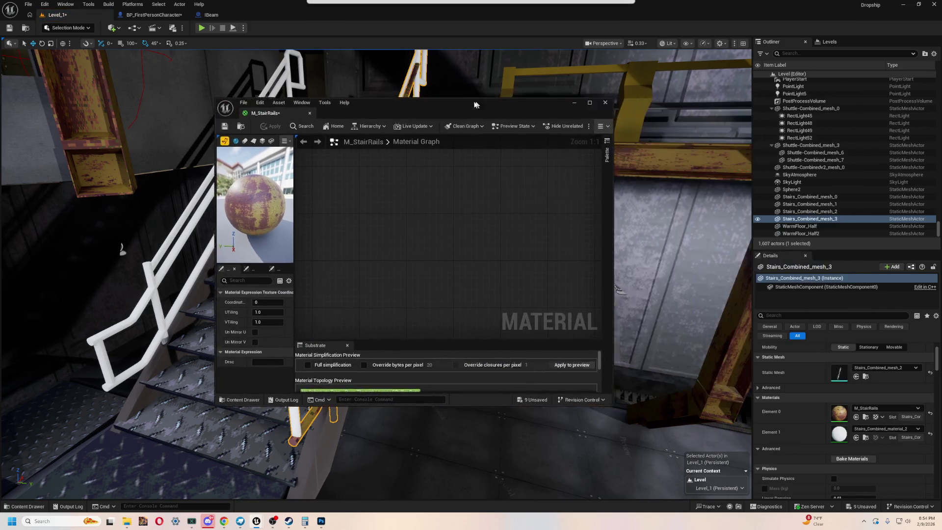
left_click(202, 394)
mouse_move(445, 343)
left_mouse_down()
mouse_move(848, 420)
mouse_move(850, 434)
left_mouse_up()
left_click_drag(424, 104, 665, 117)
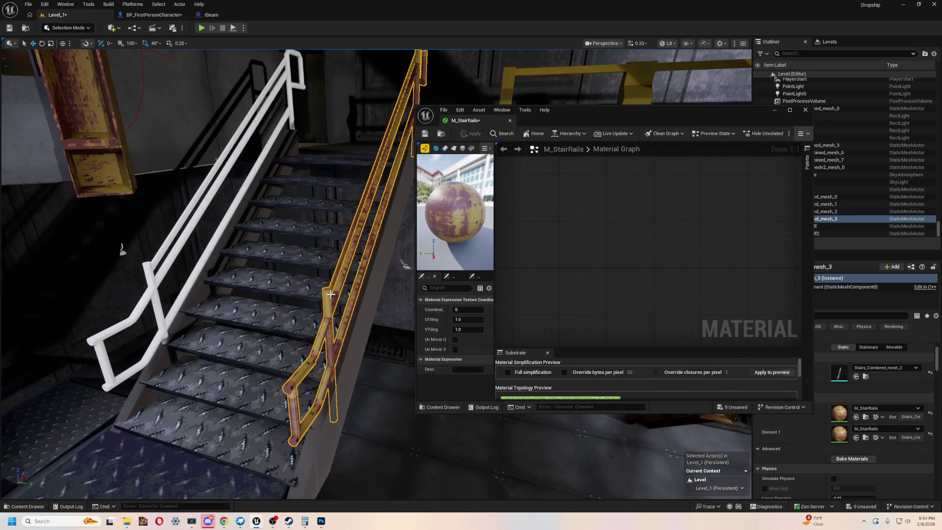
left_click_drag(755, 105, 853, 109)
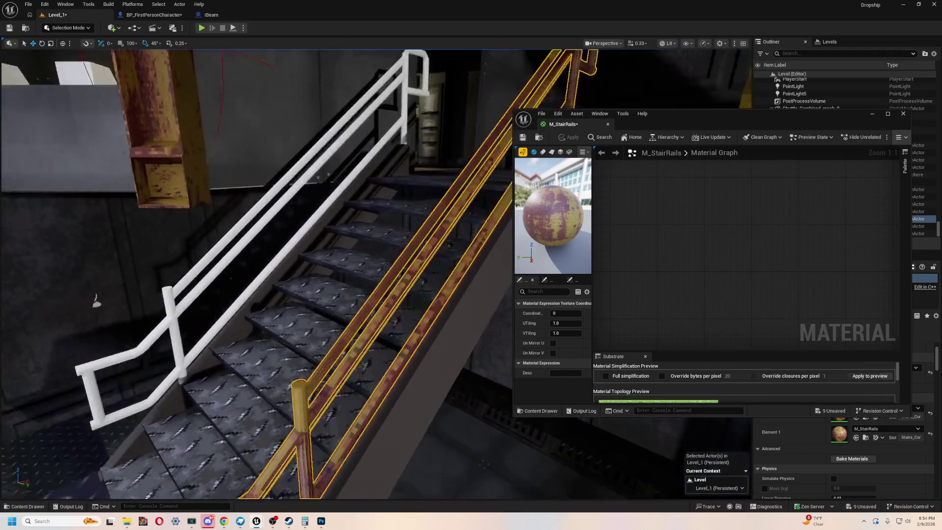
Fly the camera along the re-textured rails, then maximize the material editor again
mouse_move(436, 185)
left_mouse_down()
mouse_move(299, 263)
mouse_move(308, 278)
mouse_move(237, 331)
left_mouse_up()
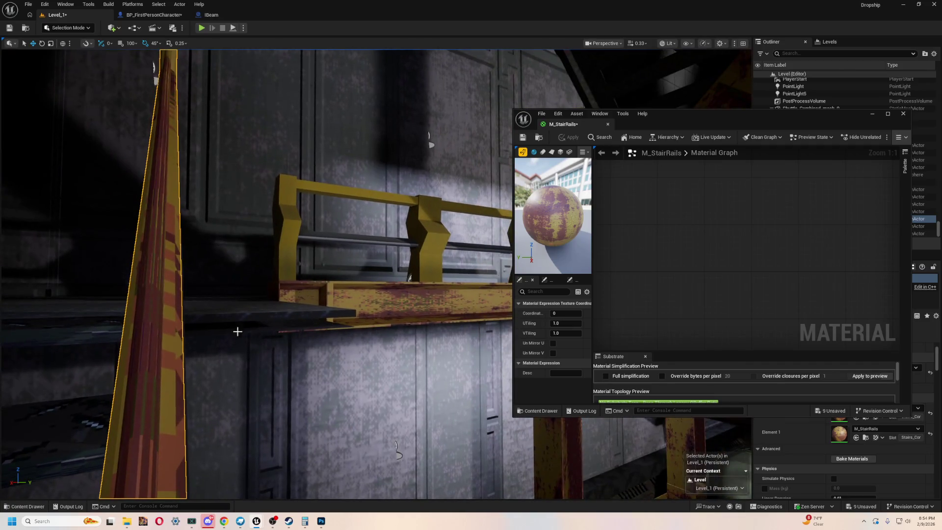
left_click_drag(173, 322, 172, 322)
left_click(668, 243)
key("ctrl+space")
left_click(675, 210)
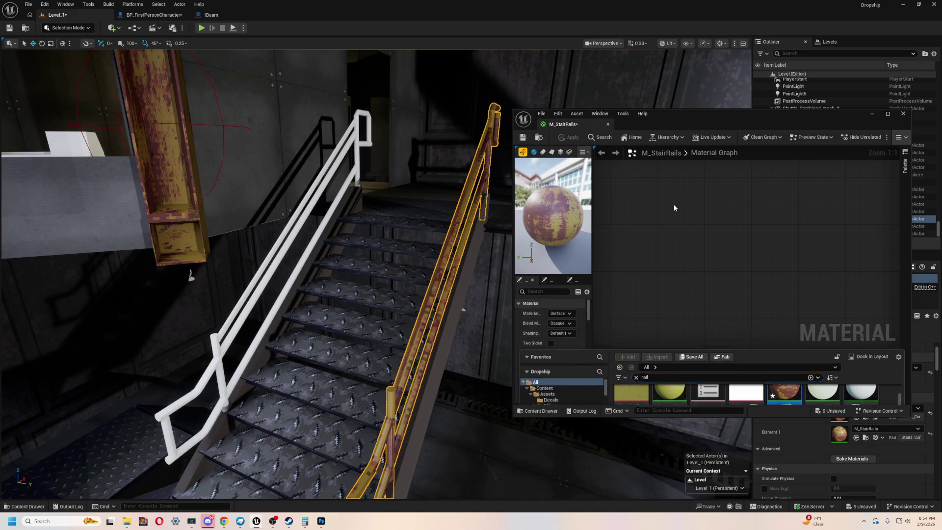
double_click(691, 117)
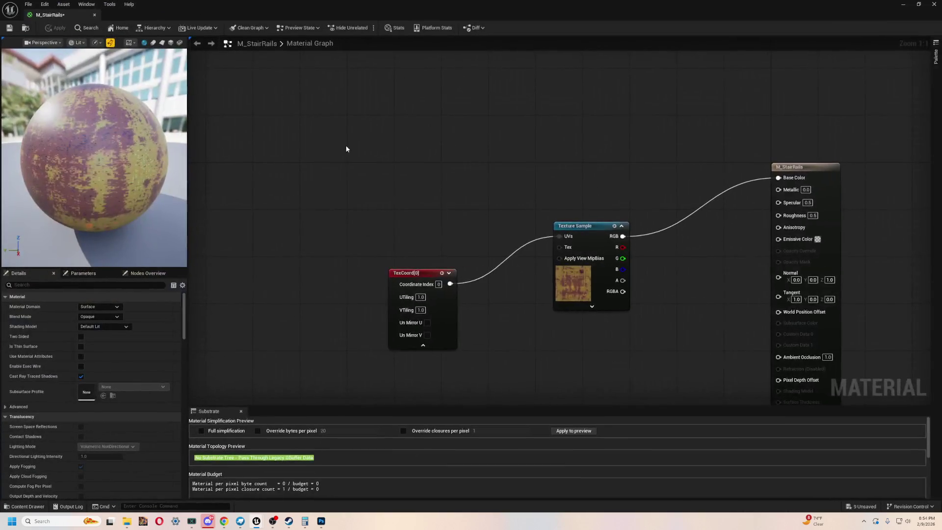
Shift TexCoord further left and add a Multiply node to the graph
left_click(595, 231)
key("Home")
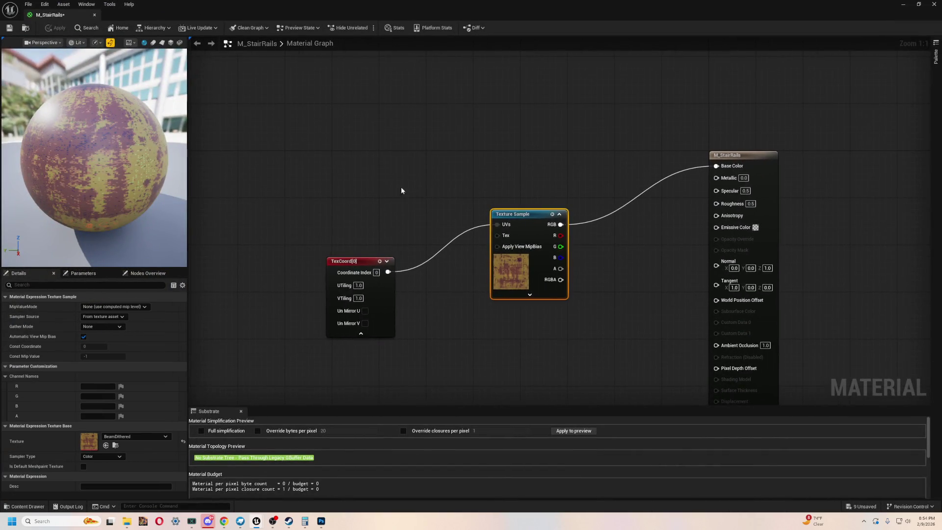
left_click_drag(350, 250, 328, 242)
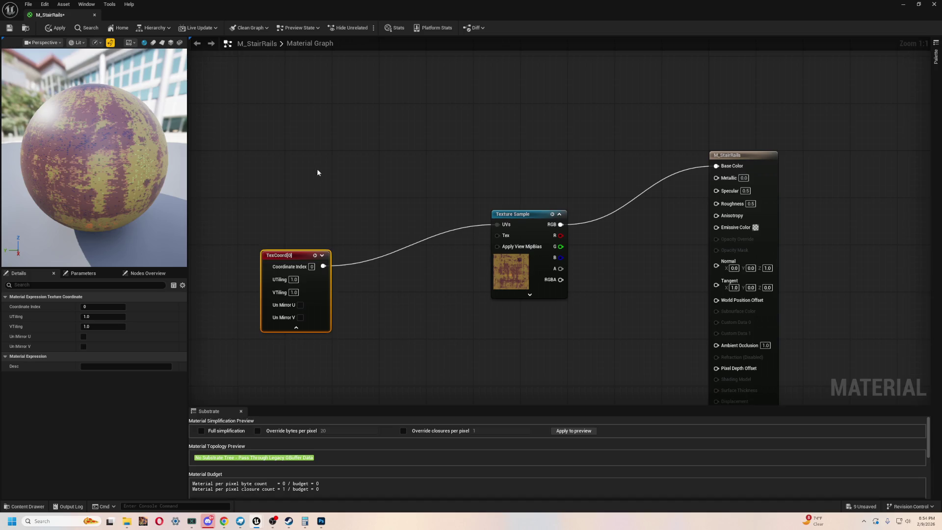
left_click(428, 203)
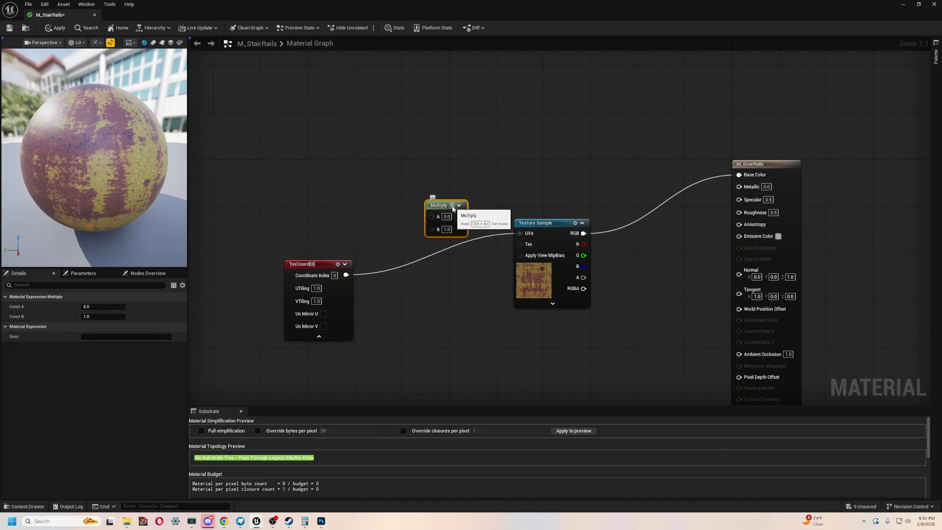
right_click(439, 209)
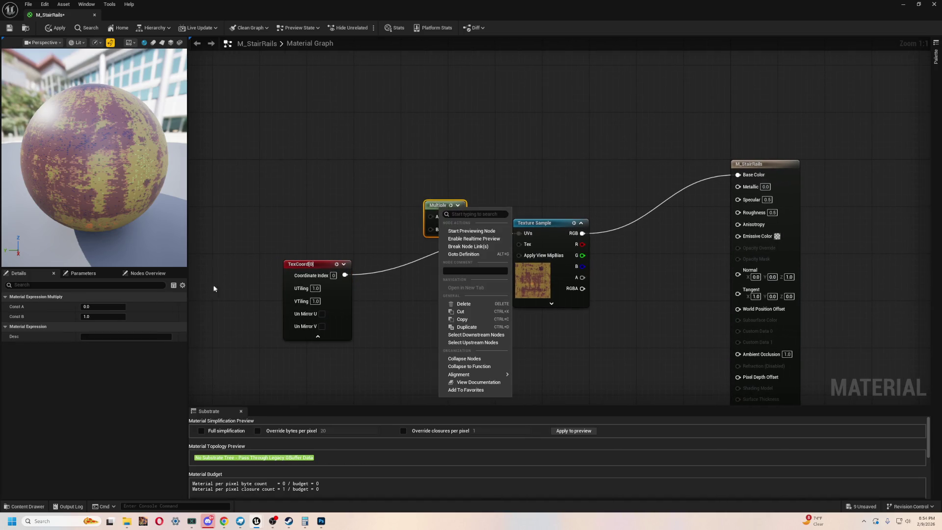
left_click(76, 365)
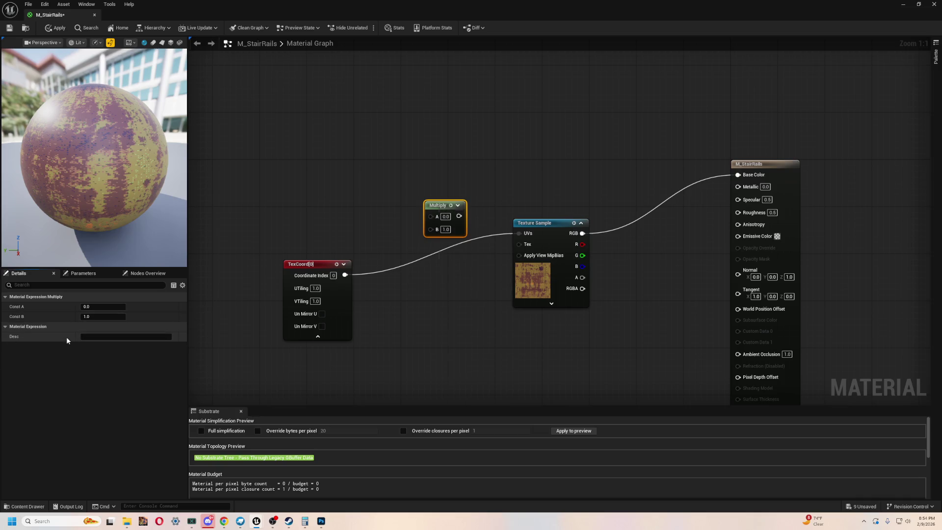
right_click(39, 304)
left_click(73, 344)
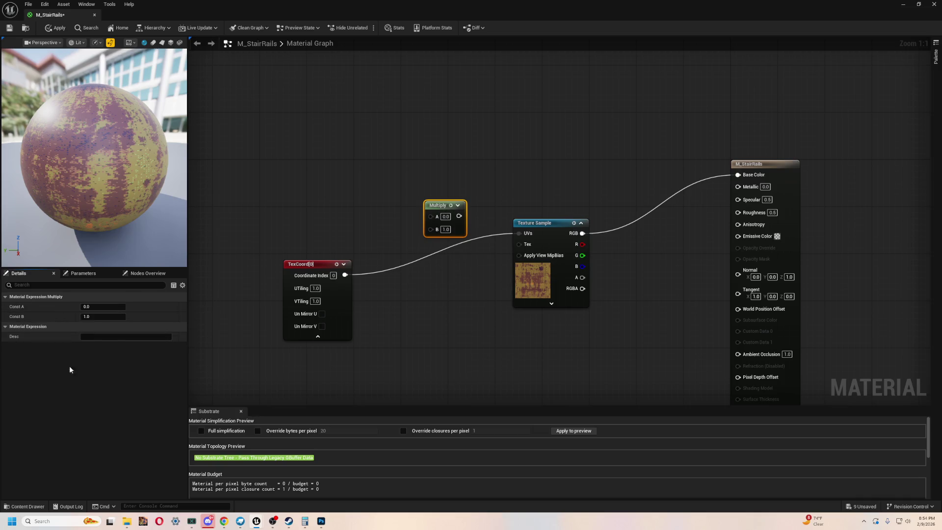
right_click(44, 298)
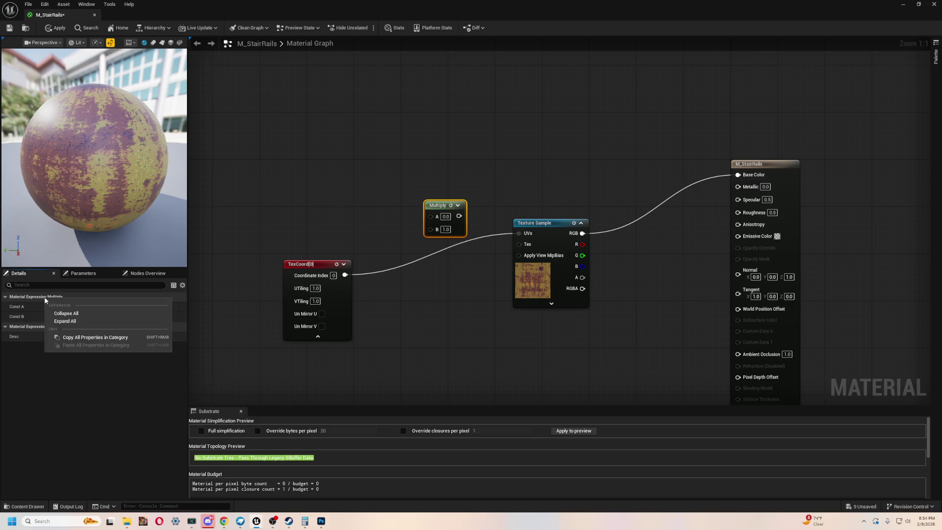
left_click(77, 394)
Delete the Multiply node, float the editor over the level, and fly close to the rails
right_click(436, 207)
left_click(462, 181)
left_click(457, 205)
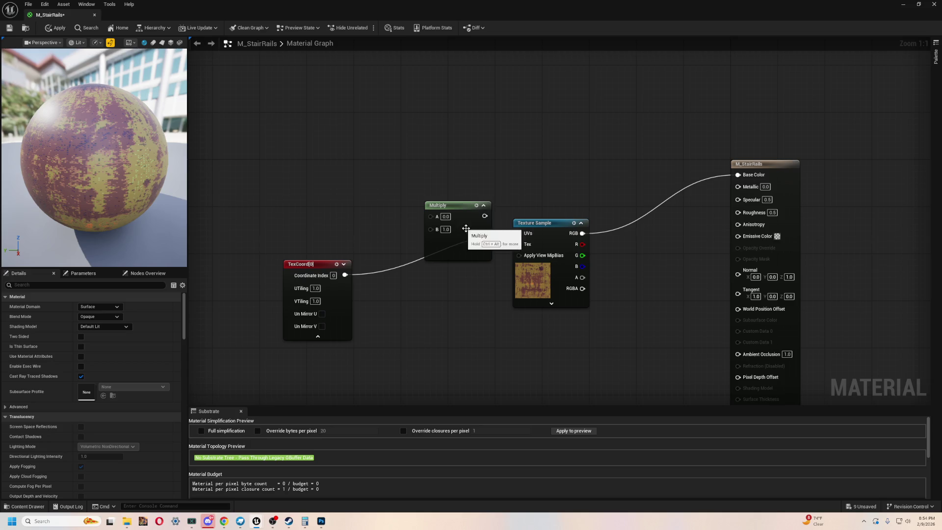
left_click(483, 205)
right_click(440, 205)
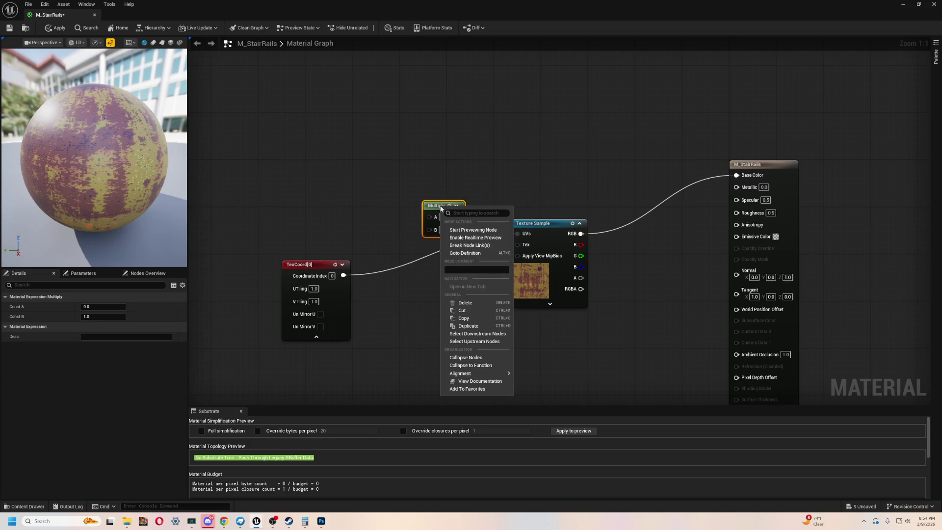
left_click(391, 168)
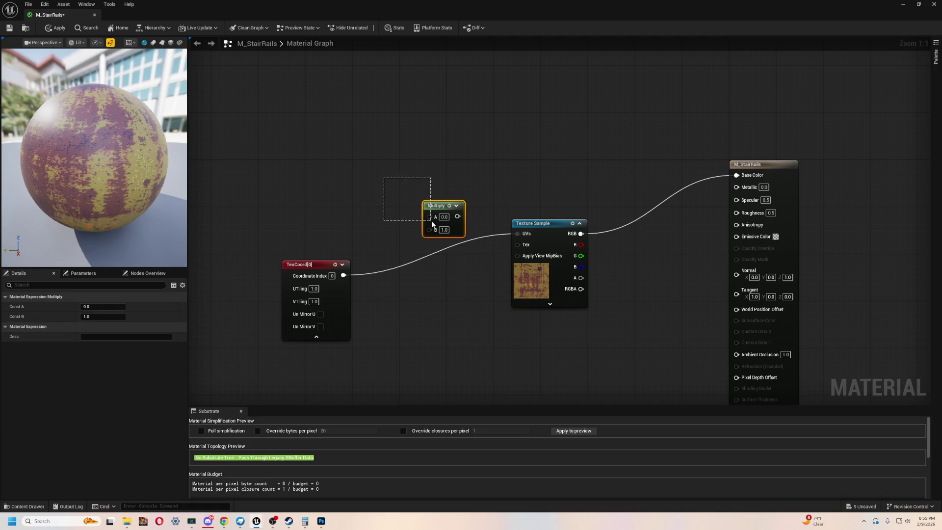
left_click_drag(432, 223, 432, 224)
key("Delete")
mouse_move(55, 17)
left_mouse_down()
mouse_move(264, 51)
mouse_move(484, 60)
left_mouse_up()
mouse_move(571, 290)
left_mouse_down()
mouse_move(495, 267)
mouse_move(544, 259)
mouse_move(581, 107)
left_mouse_up()
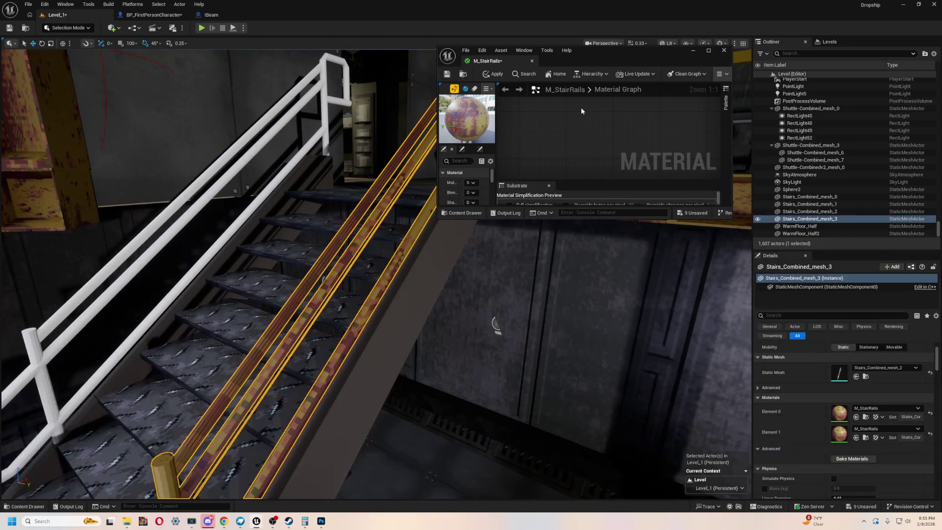
Set TexCoord VTiling and UTiling to 3.0 and apply to preview on the rails
mouse_move(437, 222)
left_mouse_down()
mouse_move(420, 284)
mouse_move(288, 445)
left_mouse_up()
mouse_move(587, 224)
left_mouse_down()
mouse_move(537, 99)
mouse_move(510, 93)
left_mouse_up()
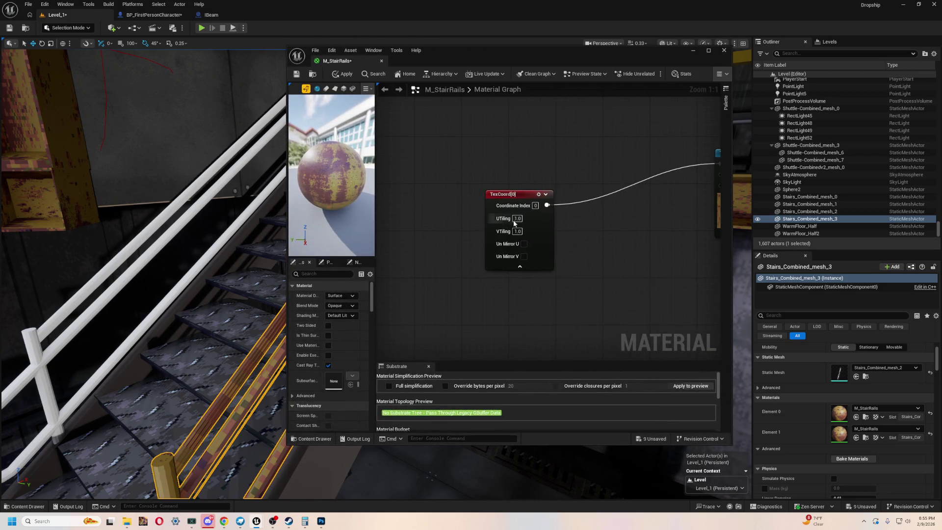
type("3")
key("Return")
left_click(344, 74)
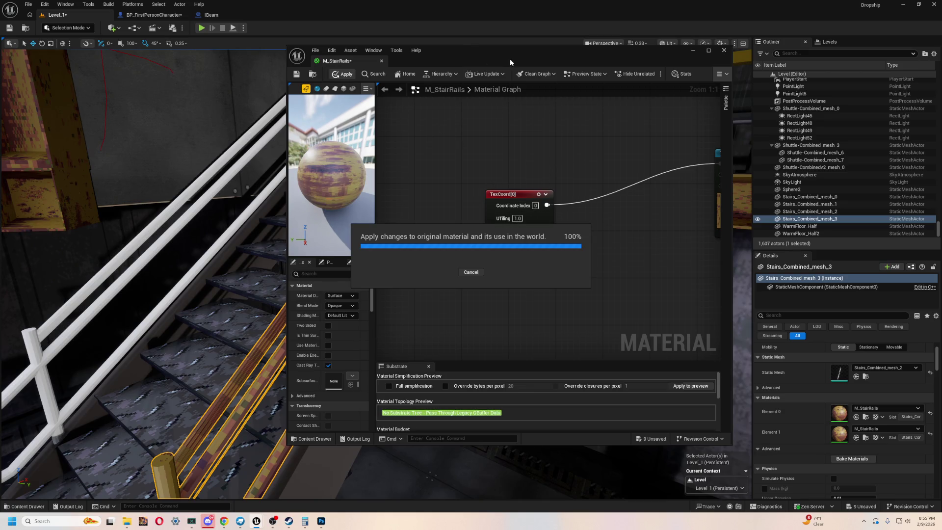
left_click_drag(509, 64, 664, 61)
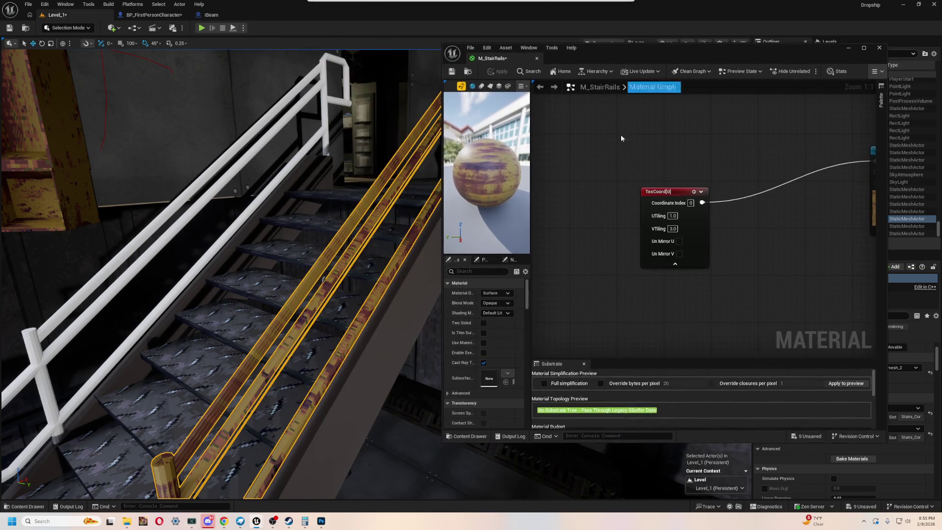
type("3")
key("Return")
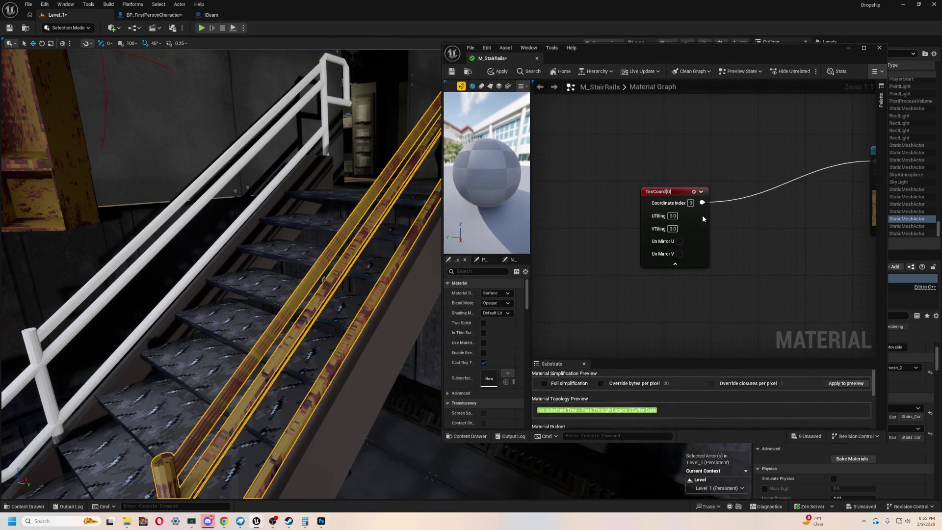
left_click(497, 72)
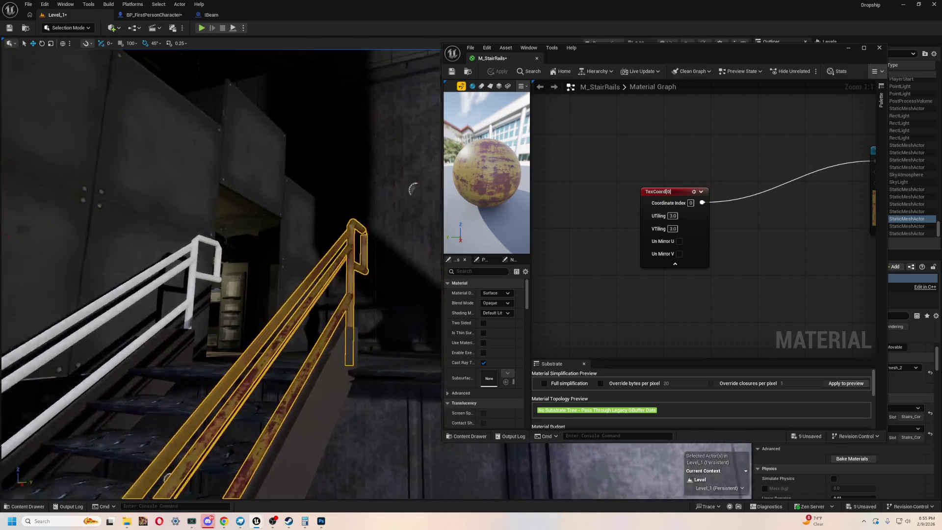
Raise TexCoord VTiling and UTiling to 5.0
left_click_drag(334, 415, 337, 426)
type("5")
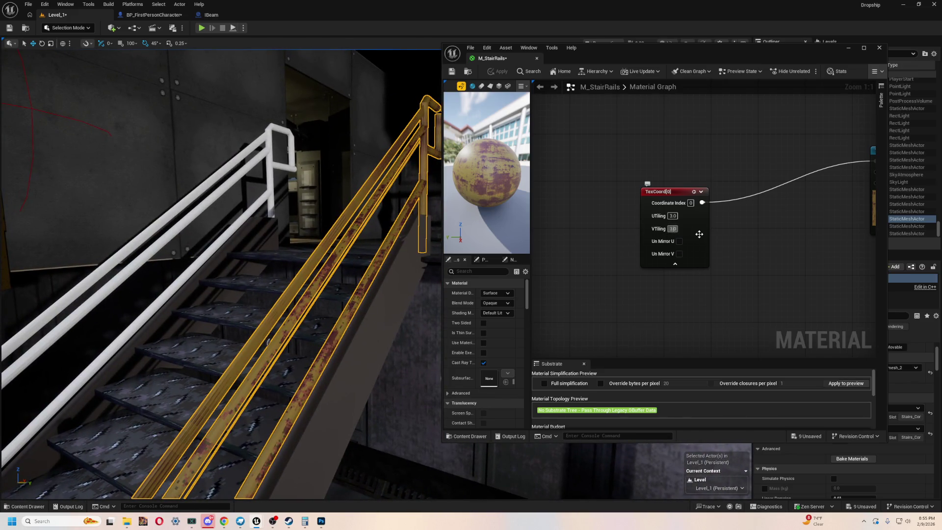
key("Return")
left_click(672, 216)
type("5")
key("Return")
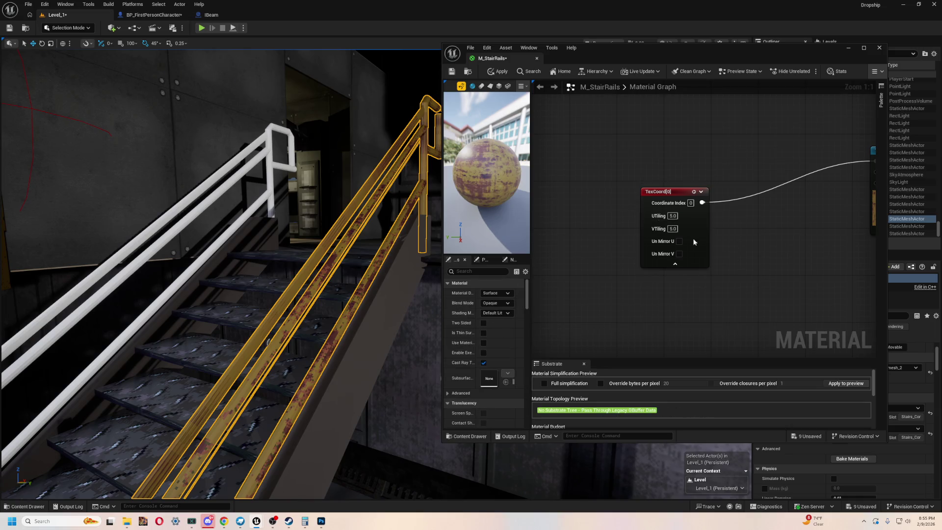
Inspect the denser rust pattern on the rails up close, then close the material editor
mouse_move(376, 368)
left_mouse_down()
mouse_move(424, 305)
mouse_move(82, 377)
mouse_move(357, 339)
mouse_move(350, 293)
mouse_move(80, 328)
mouse_move(29, 417)
left_mouse_up()
left_click_drag(363, 385, 374, 426)
mouse_move(247, 328)
left_mouse_down()
mouse_move(439, 371)
mouse_move(513, 195)
left_mouse_up()
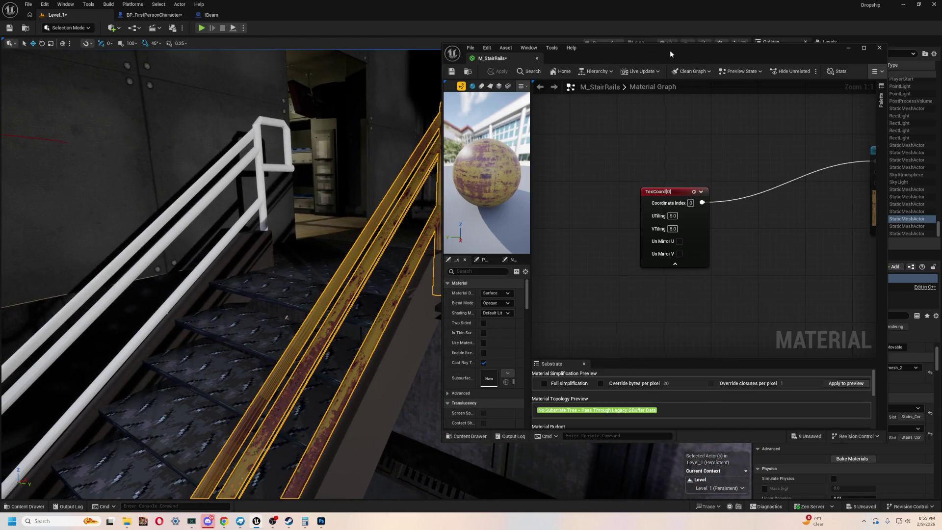
left_click_drag(670, 54, 692, 54)
left_click(863, 50)
key("ctrl+space")
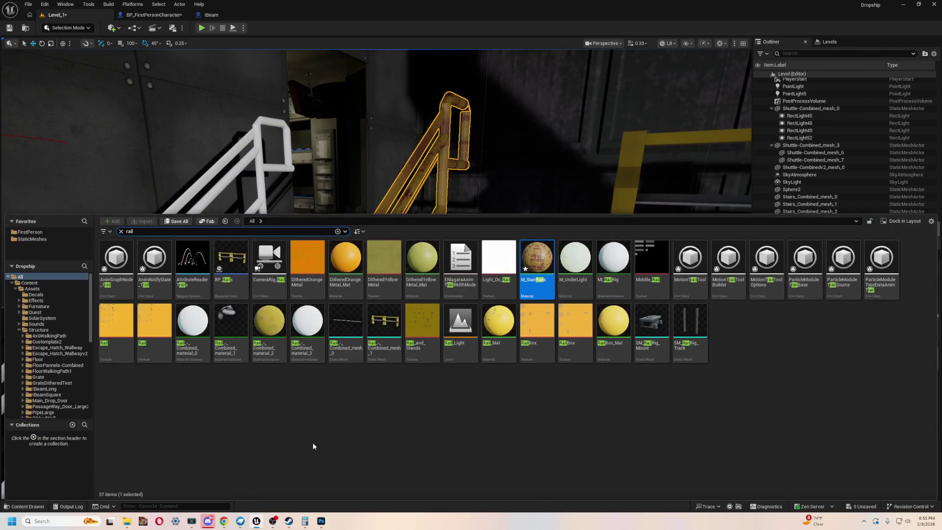
Locate M_StairRails in its Stairs_Combined Materials folder using Show in Folder View
left_click(33, 289)
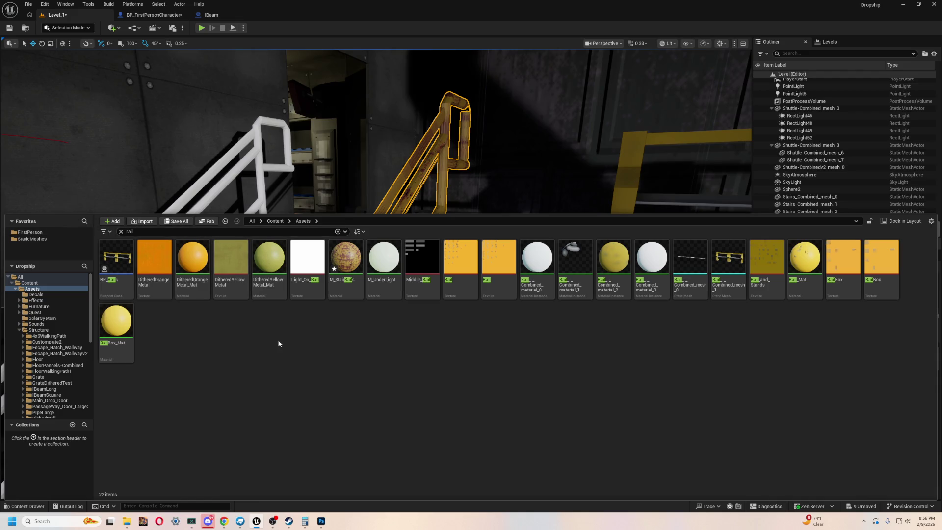
right_click(350, 277)
key("Escape")
right_click(351, 277)
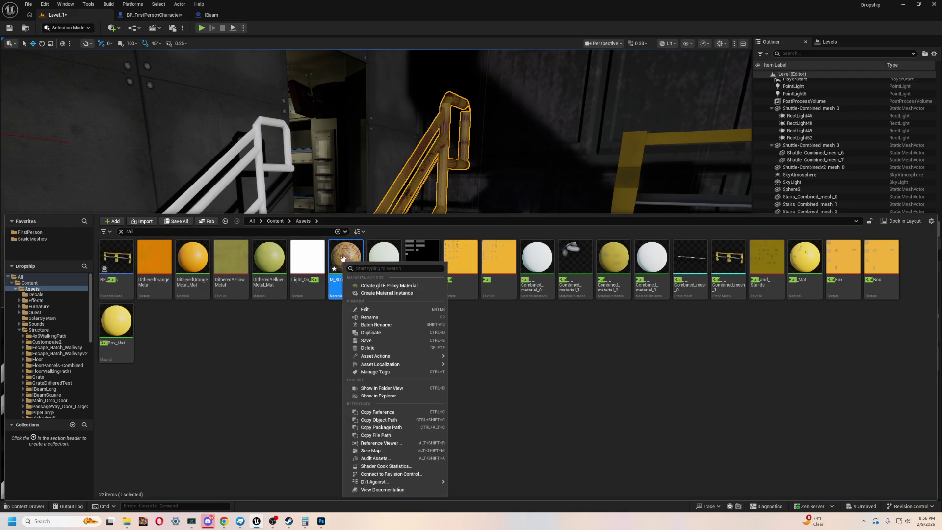
key("Escape")
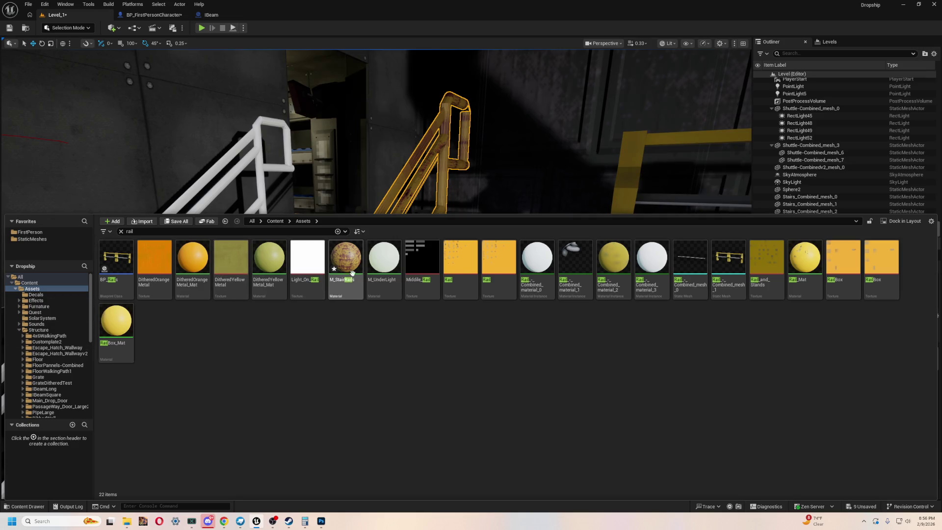
right_click(351, 268)
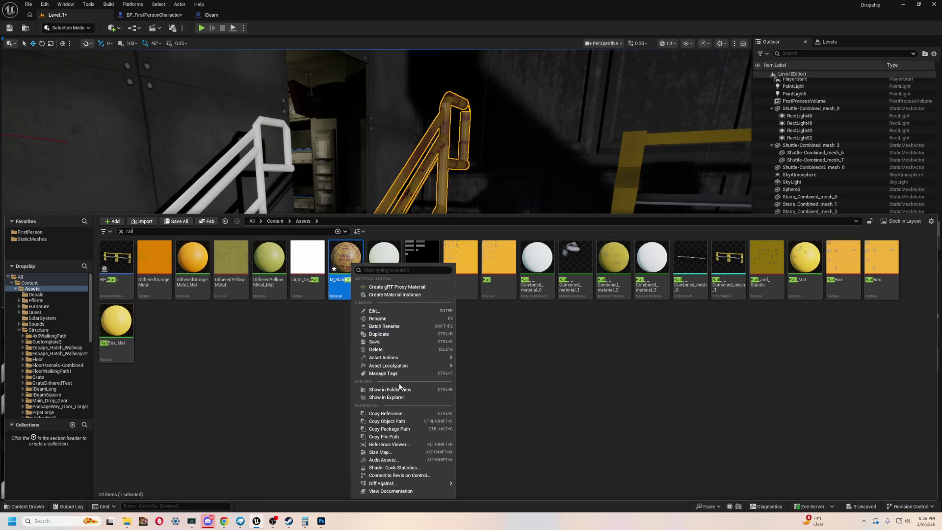
left_click(413, 397)
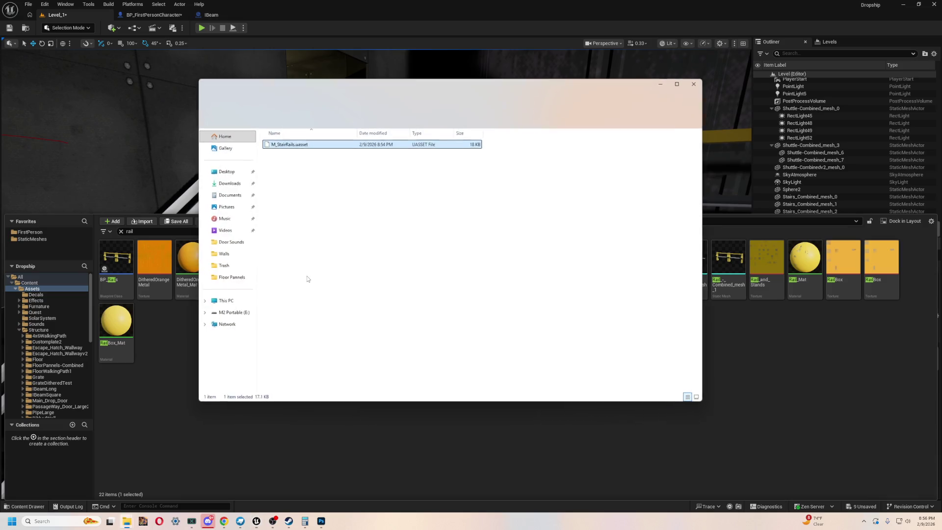
left_click(693, 83)
right_click(343, 256)
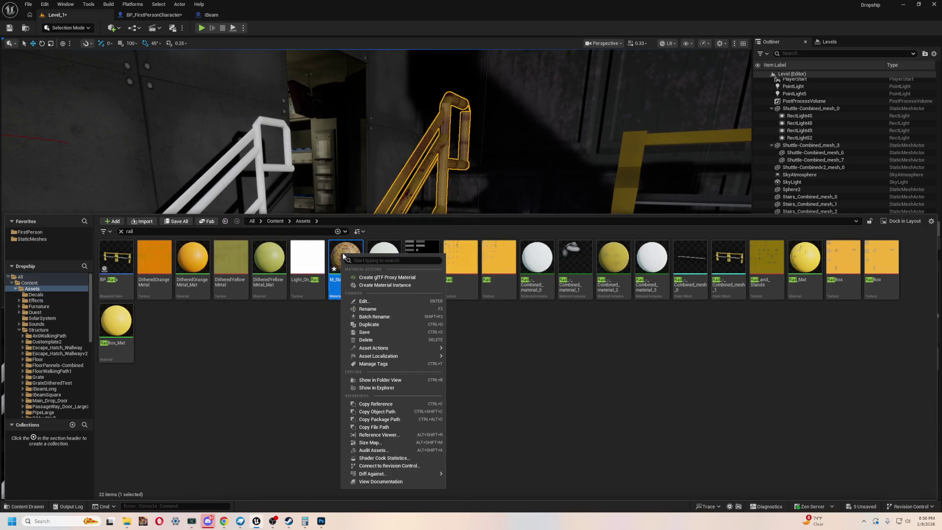
left_click(402, 381)
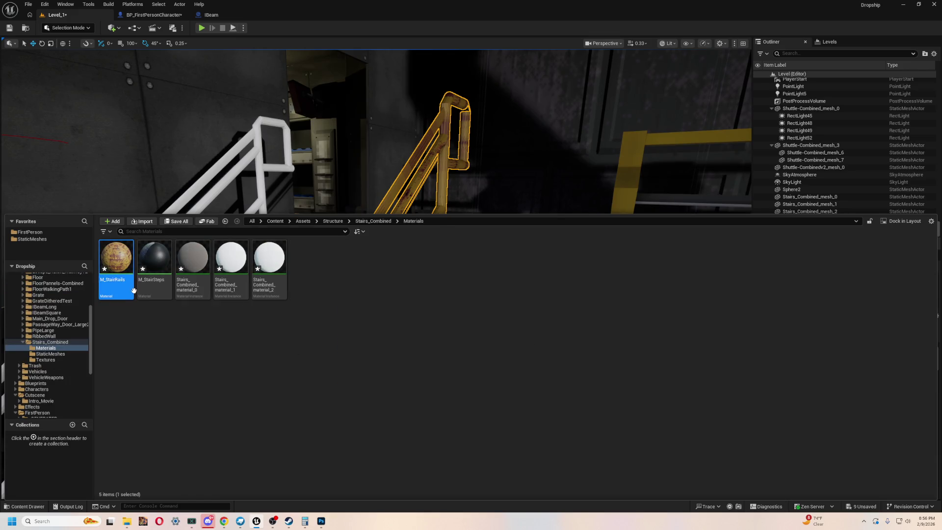
Duplicate M_StairRails and name the copy M_StairRail2
right_click(115, 252)
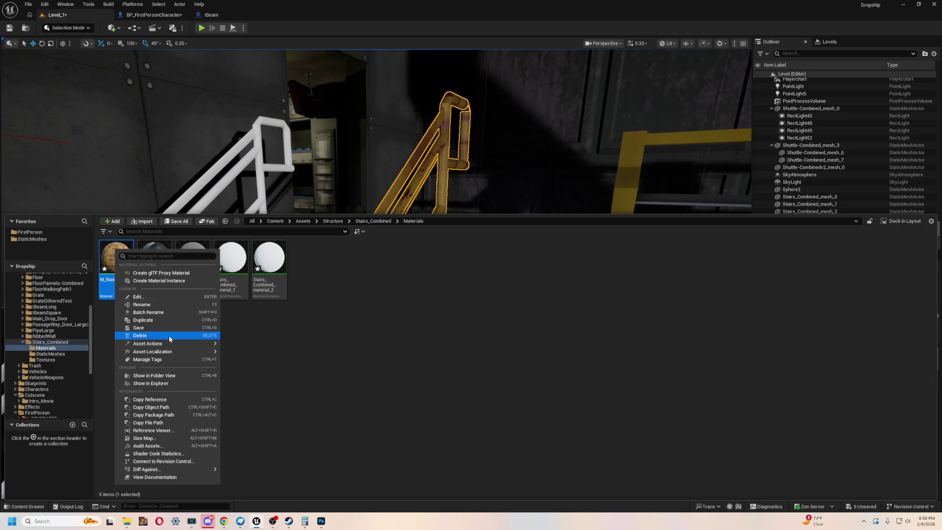
left_click(164, 320)
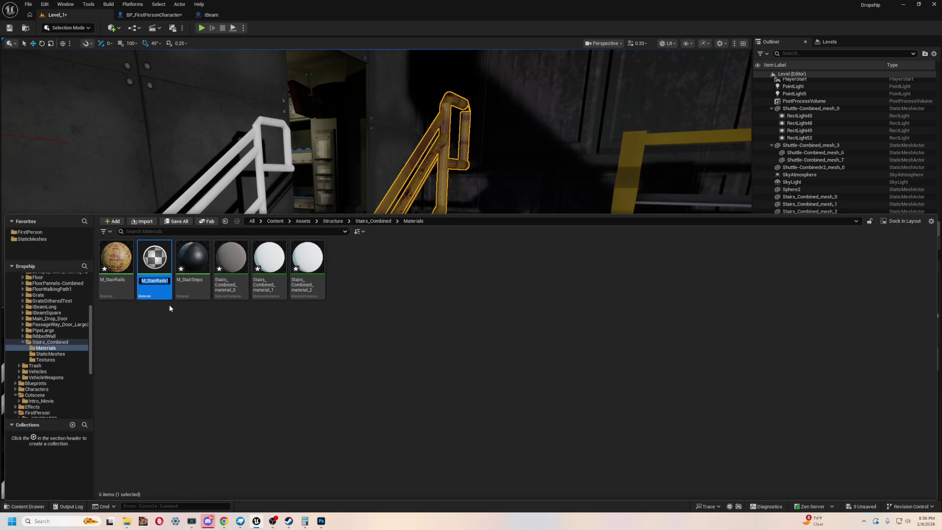
key("BackSpace")
key("BackSpace")
key("BackSpace")
type("2")
key("Return")
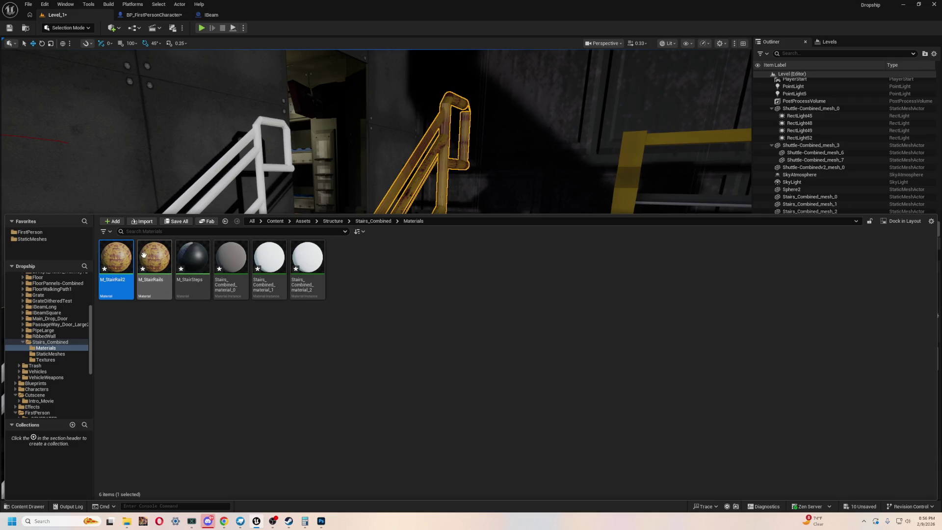
left_click(417, 369)
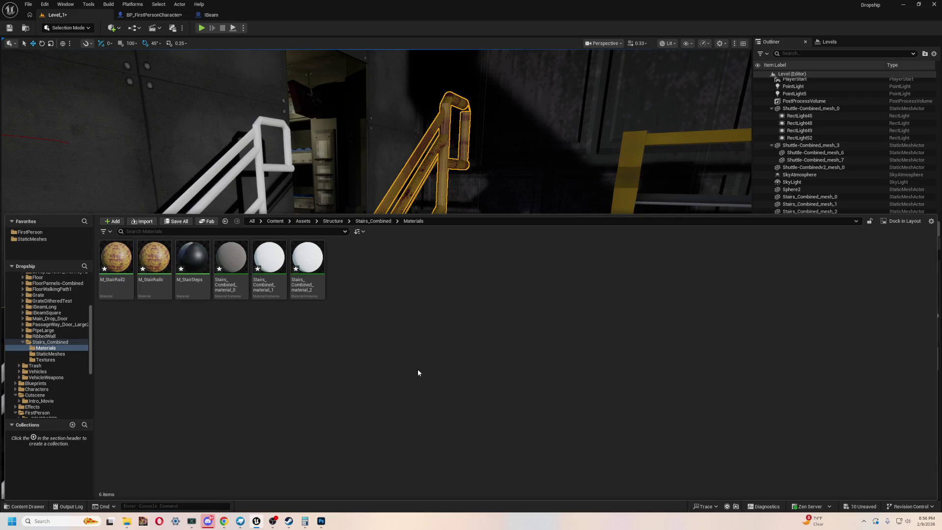
Drag M_StairRail2 onto the stair mesh in the level
mouse_move(110, 254)
mouse_move(111, 255)
left_mouse_down()
mouse_move(234, 220)
mouse_move(384, 207)
mouse_move(316, 353)
mouse_move(823, 324)
mouse_move(841, 435)
mouse_move(844, 412)
left_mouse_up()
mouse_move(490, 294)
left_mouse_down()
mouse_move(490, 393)
mouse_move(490, 270)
mouse_move(491, 368)
mouse_move(490, 318)
mouse_move(528, 359)
left_mouse_up()
In M_StairRail2, set the TexCoord tiling to U 1.0 and V 5.0 and apply it
key("ctrl+space")
double_click(116, 257)
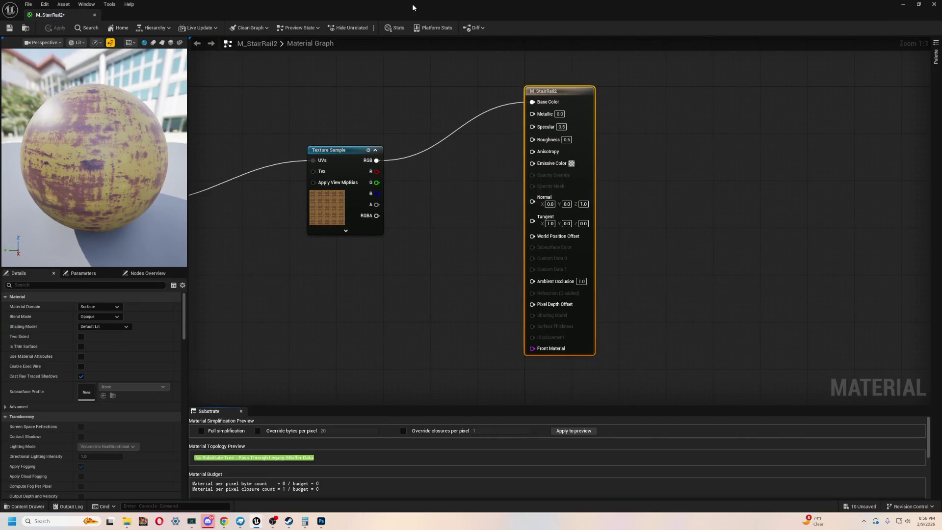
double_click(413, 7)
left_click_drag(413, 100, 555, 78)
left_click_drag(327, 286, 550, 255)
left_click(505, 256)
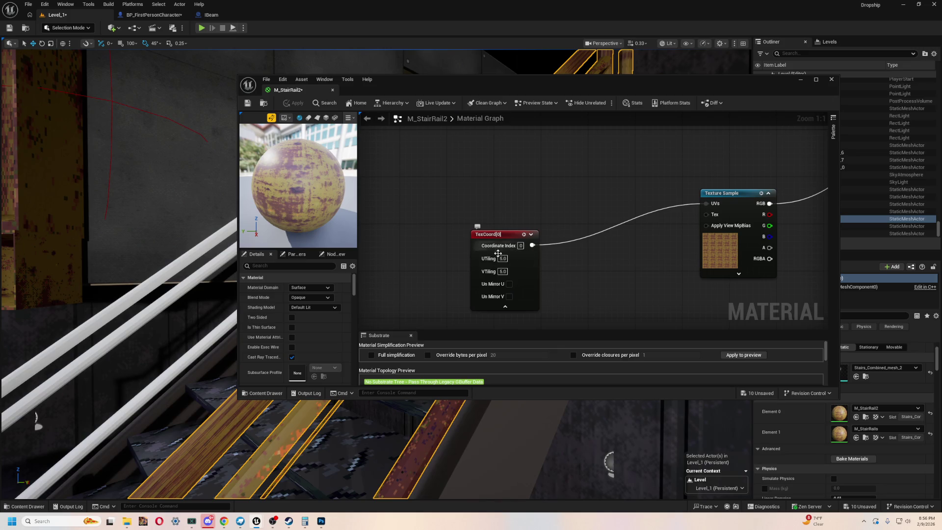
key("ctrl+z")
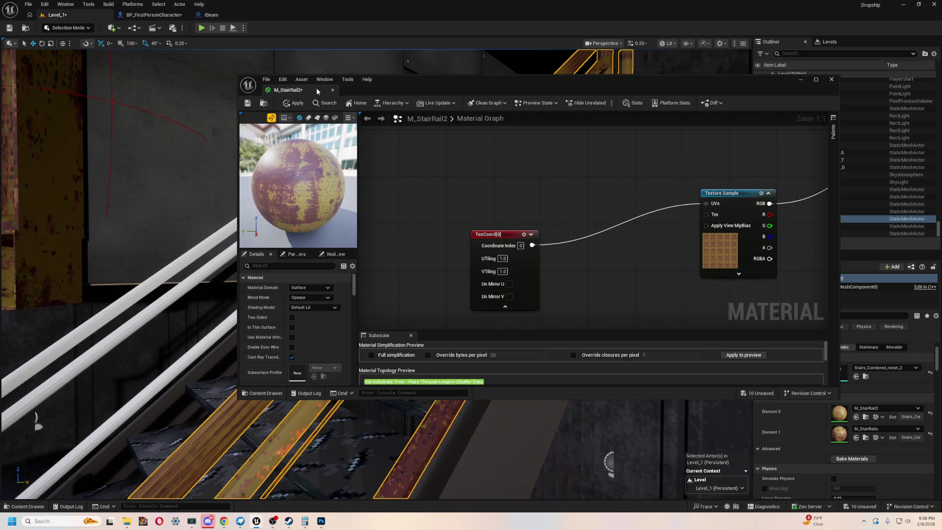
left_click(293, 103)
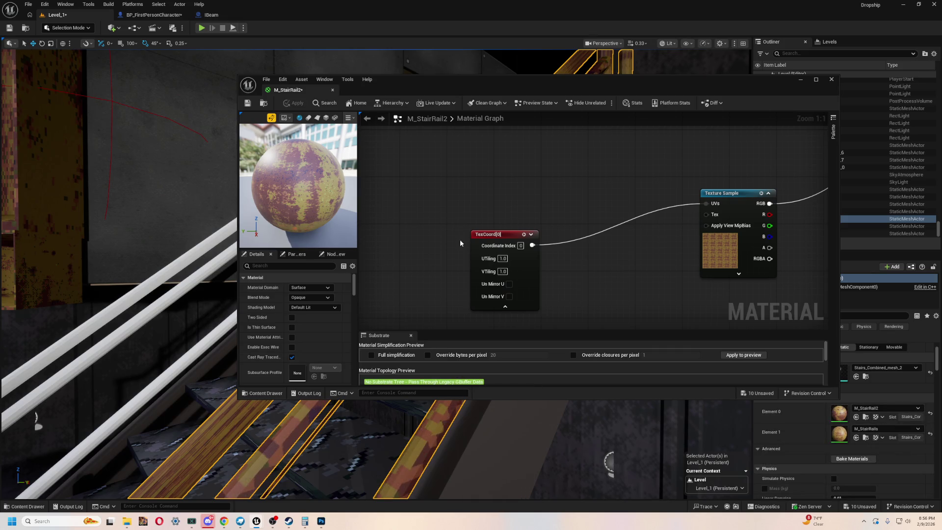
key("ctrl+z")
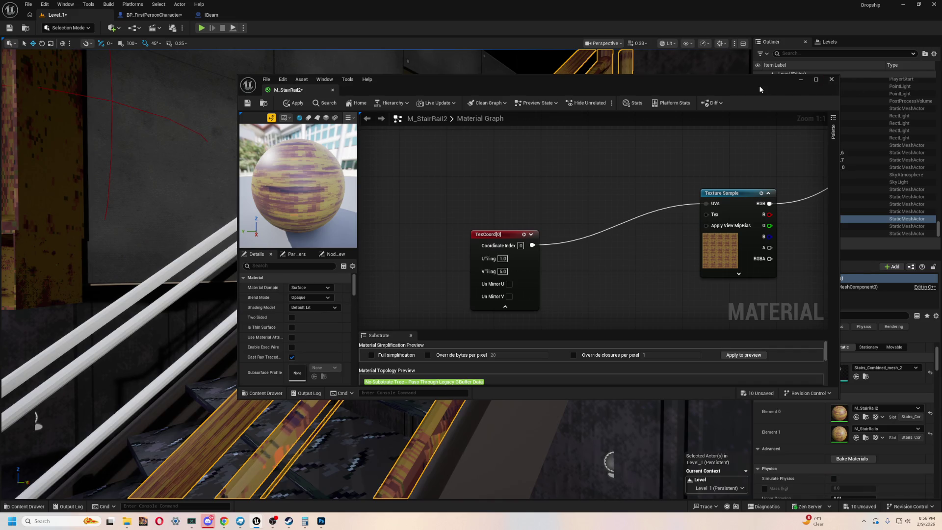
Start closing the material editor, then cancel to keep it open
left_click_drag(759, 89, 715, 84)
left_click(787, 74)
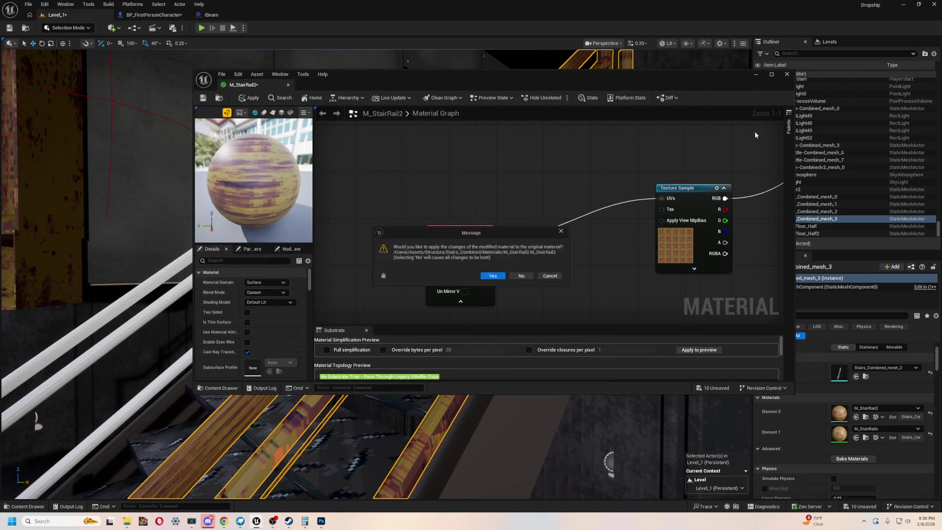
left_click(551, 277)
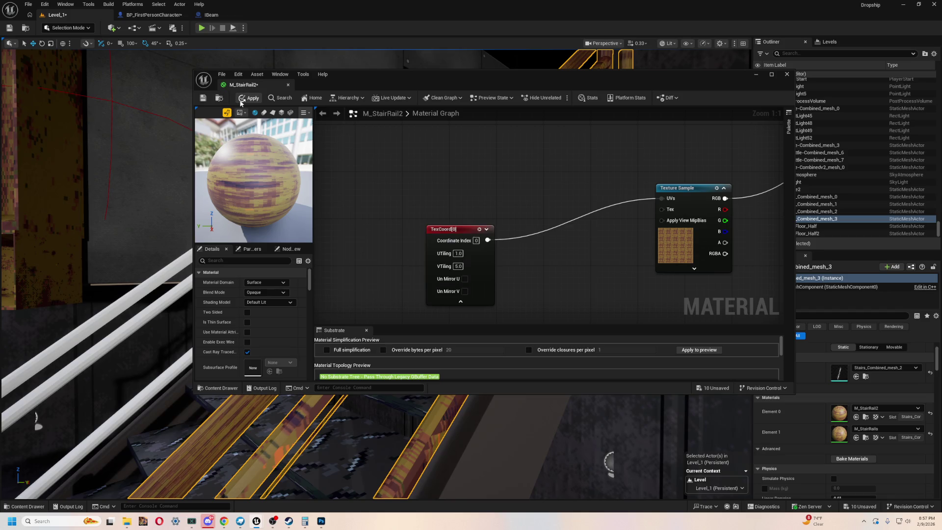
left_click_drag(625, 89, 594, 74)
key("ctrl+space")
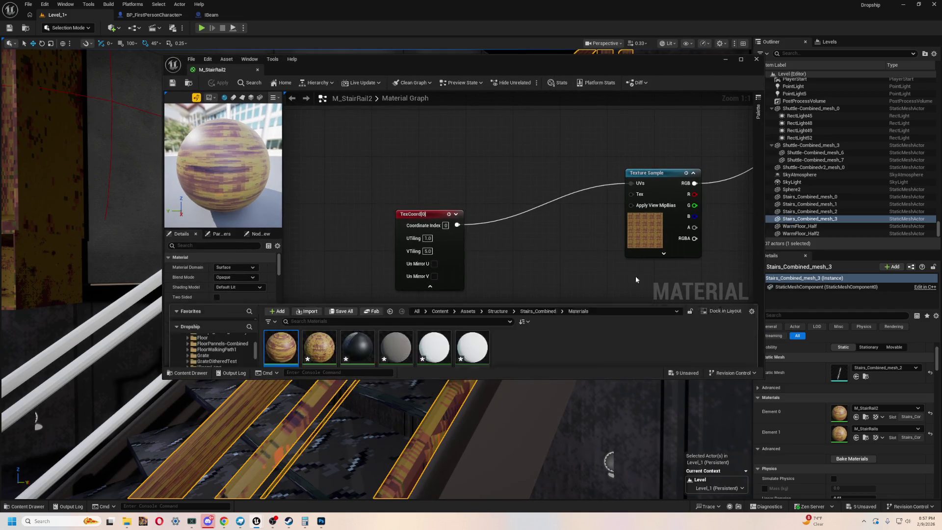
Assign M_StairRails to the first rail material slot and M_StairRail2 to the second
left_click_drag(319, 313, 837, 408)
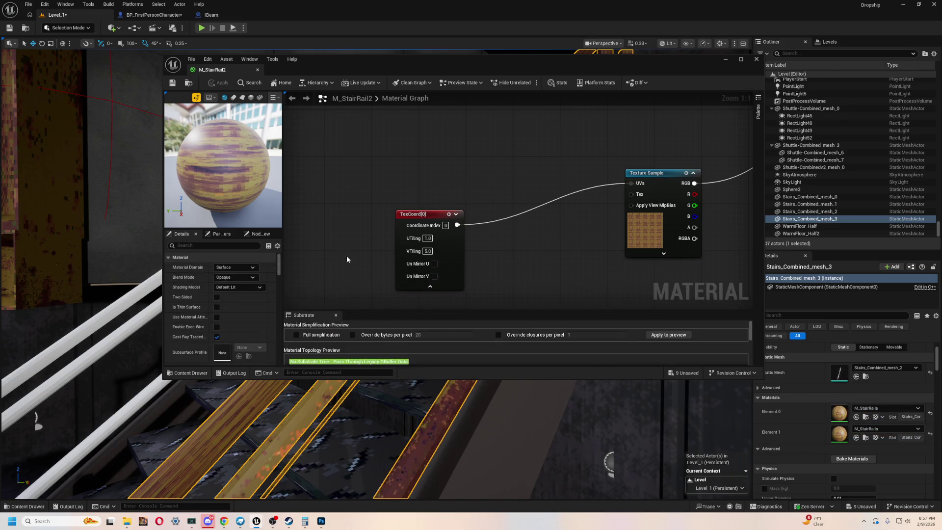
key("ctrl+space")
left_click_drag(297, 336, 839, 433)
mouse_move(425, 67)
left_mouse_down()
mouse_move(448, 87)
mouse_move(605, 99)
mouse_move(433, 60)
left_mouse_up()
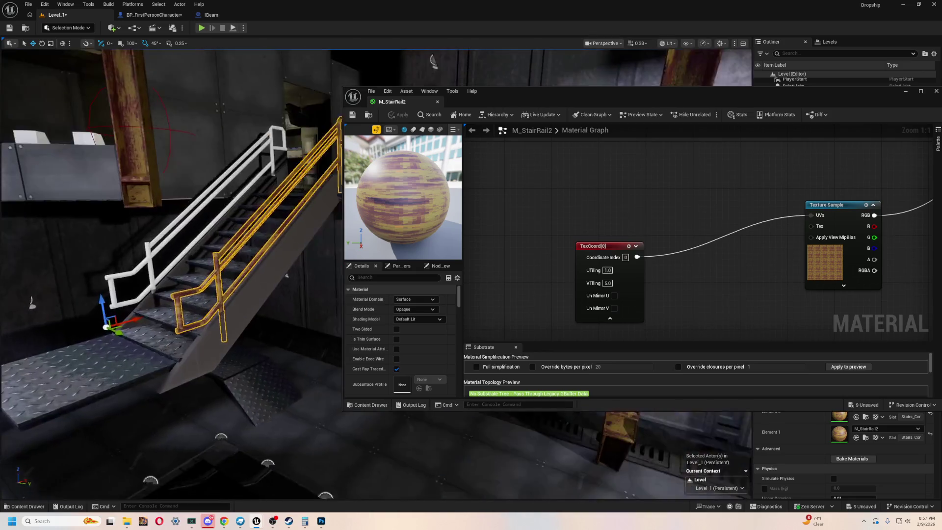
Inspect the rails, then browse to M_StairRail2 in the Stairs_Combined Materials folder
scroll(286, 276, "up", 10)
scroll(322, 285, "up", 3)
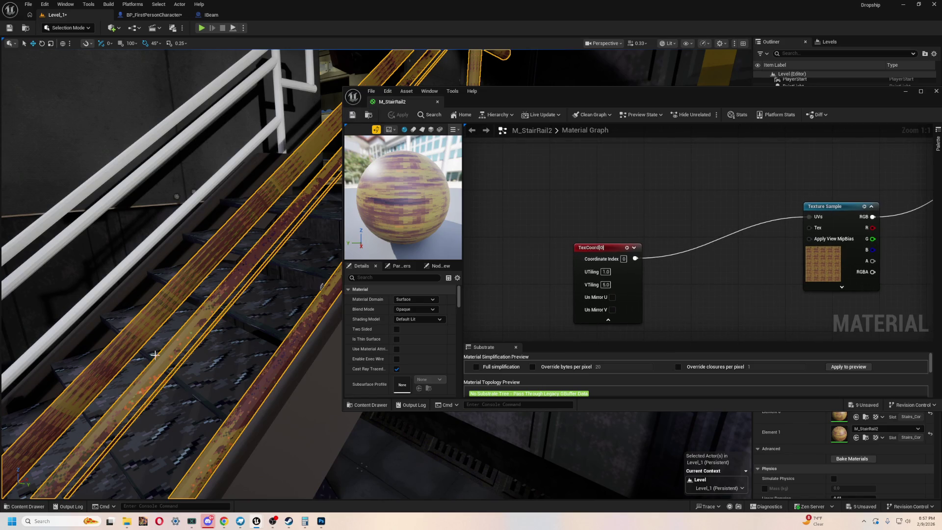
mouse_move(259, 343)
left_mouse_down()
mouse_move(75, 70)
mouse_move(263, 350)
left_mouse_up()
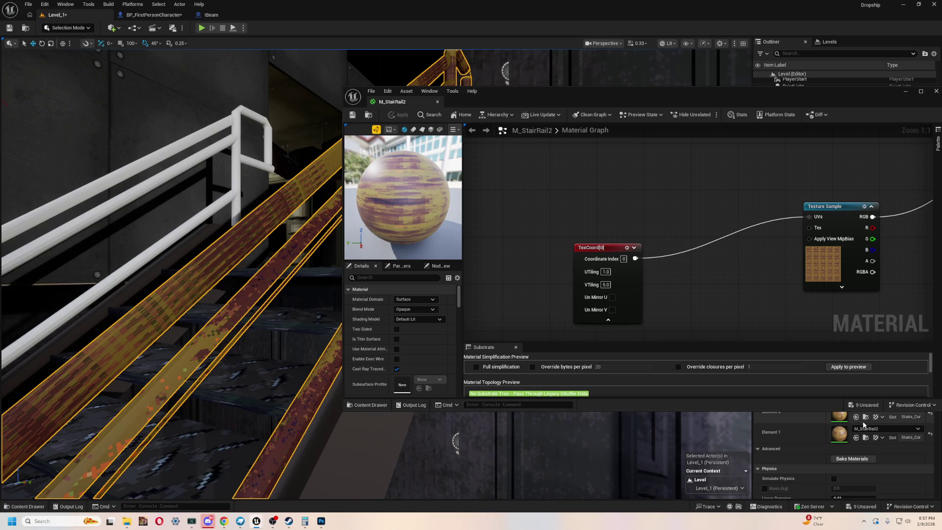
left_click(862, 421)
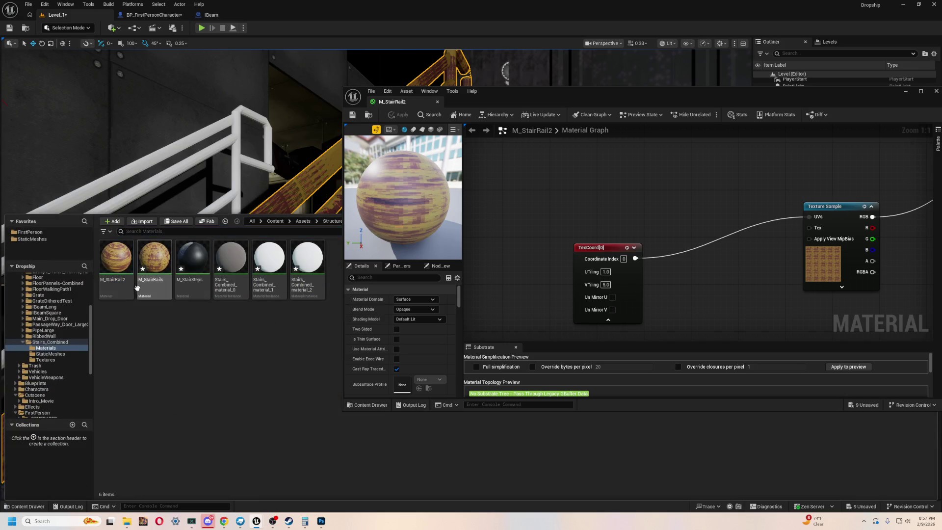
left_click_drag(527, 98, 320, 98)
left_click(729, 91)
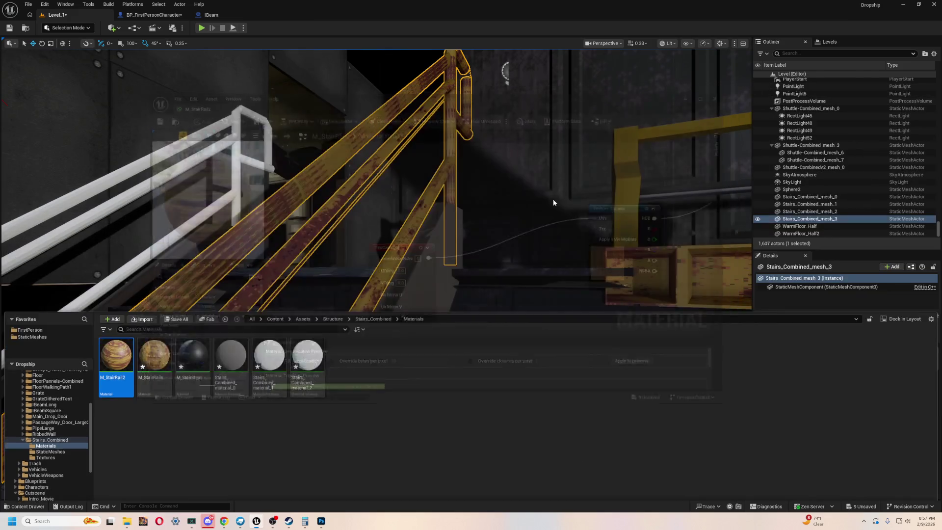
Close the material editor and delete the M_StairRail2 material
left_click(188, 453)
key("Delete")
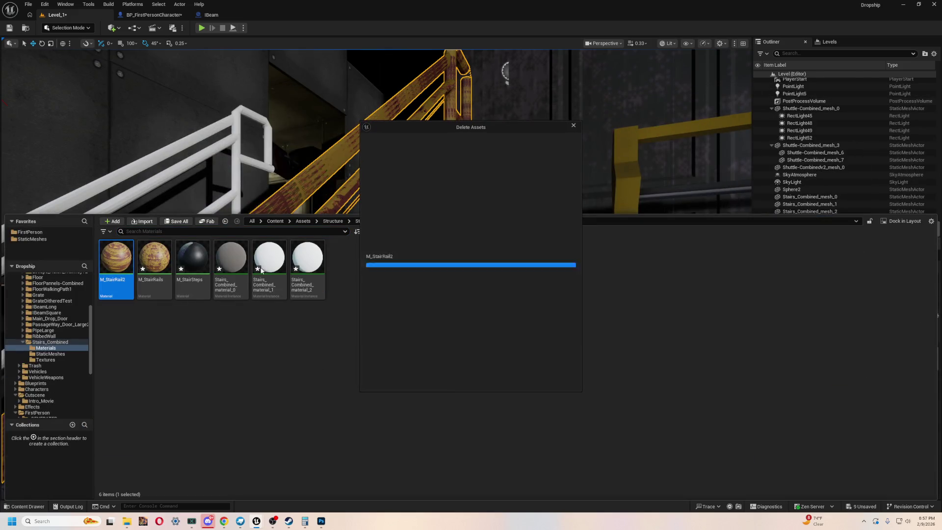
key("Escape")
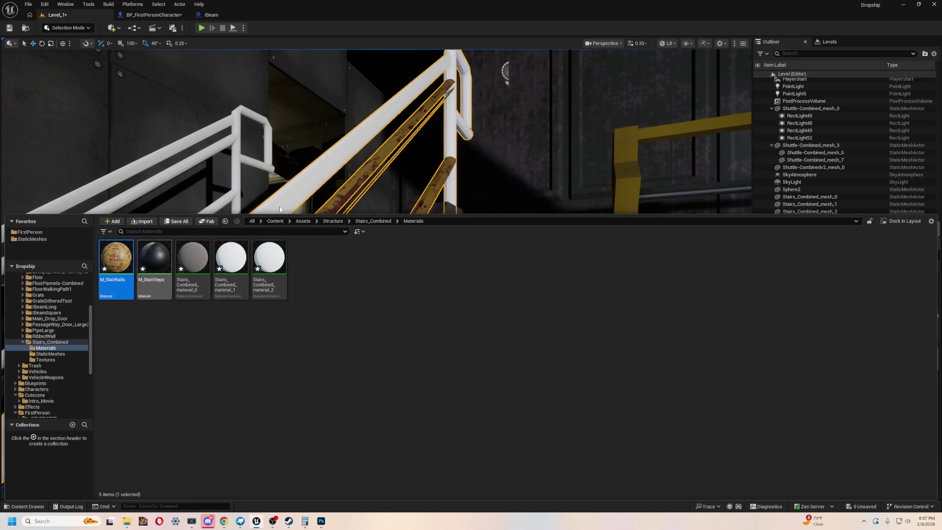
Assign M_StairRails to both the Element 0 and Element 1 rail material slots
key("ctrl+space")
key("f")
key("ctrl+space")
mouse_move(116, 266)
left_mouse_down()
mouse_move(810, 383)
mouse_move(854, 434)
left_mouse_up()
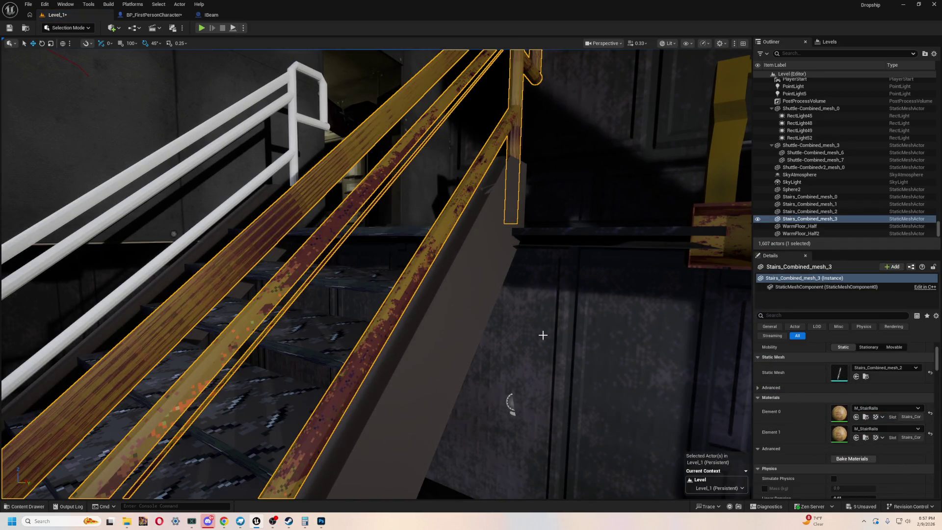
key("ctrl+space")
mouse_move(116, 267)
left_mouse_down()
mouse_move(304, 196)
mouse_move(844, 413)
mouse_move(838, 407)
left_mouse_up()
left_click_drag(563, 281, 426, 326)
key("ctrl+space")
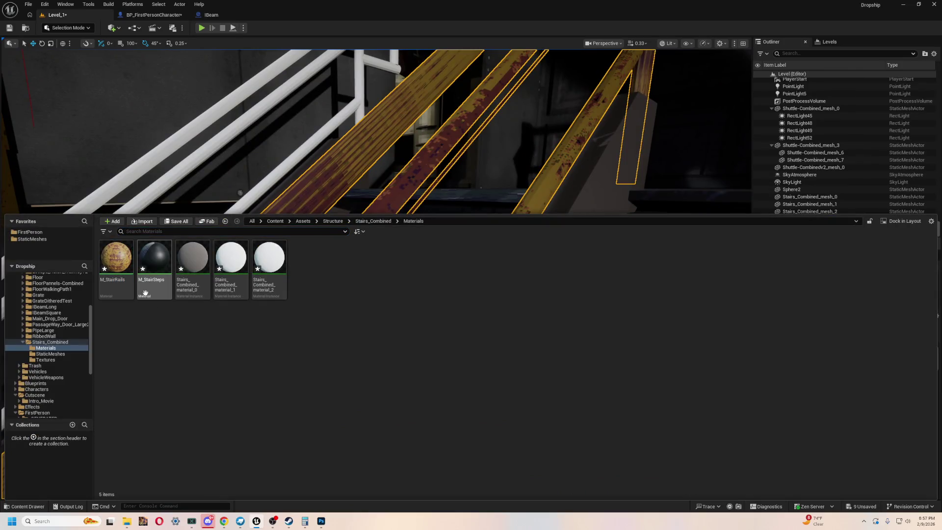
In M_StairRails, set TexCoord[0] UTiling and VTiling both to 4.0
double_click(126, 269)
left_click_drag(429, 93, 698, 78)
scroll(609, 250, "up", 2)
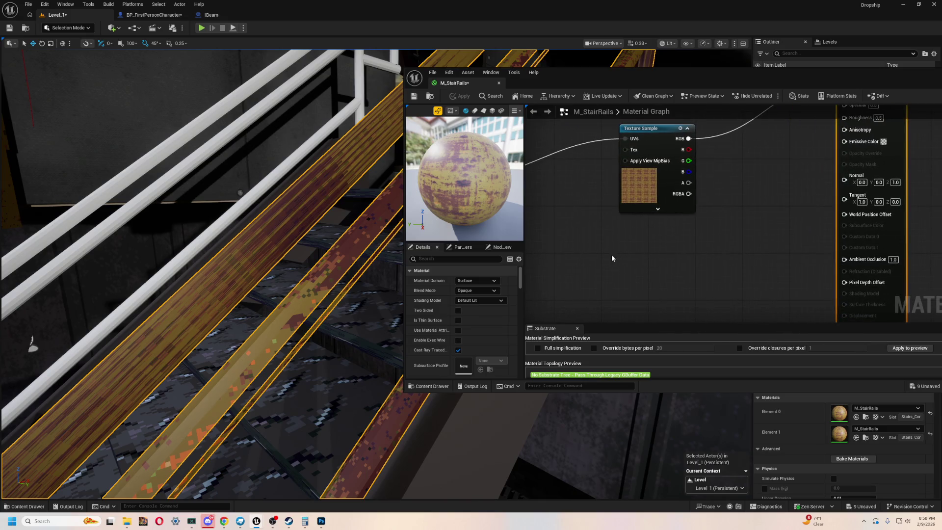
left_click_drag(606, 252, 733, 266)
left_click(613, 209)
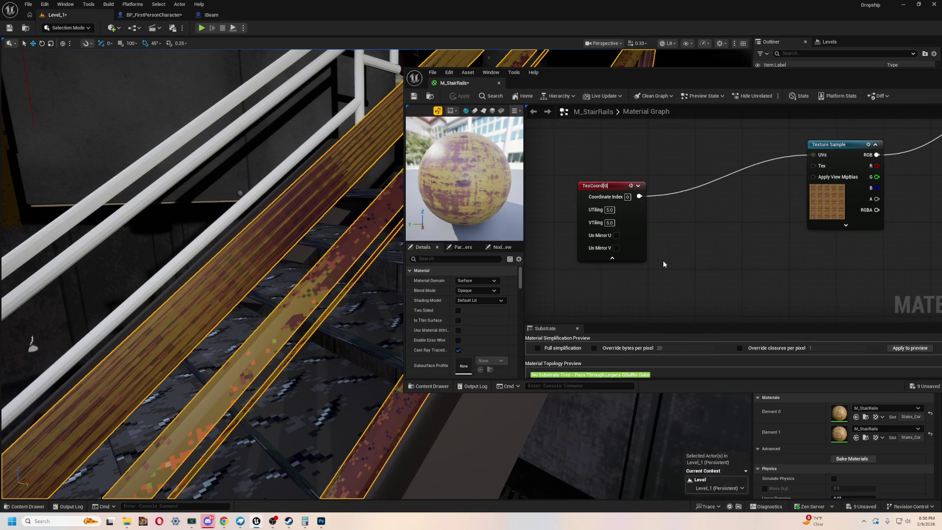
type("4")
left_click(608, 223)
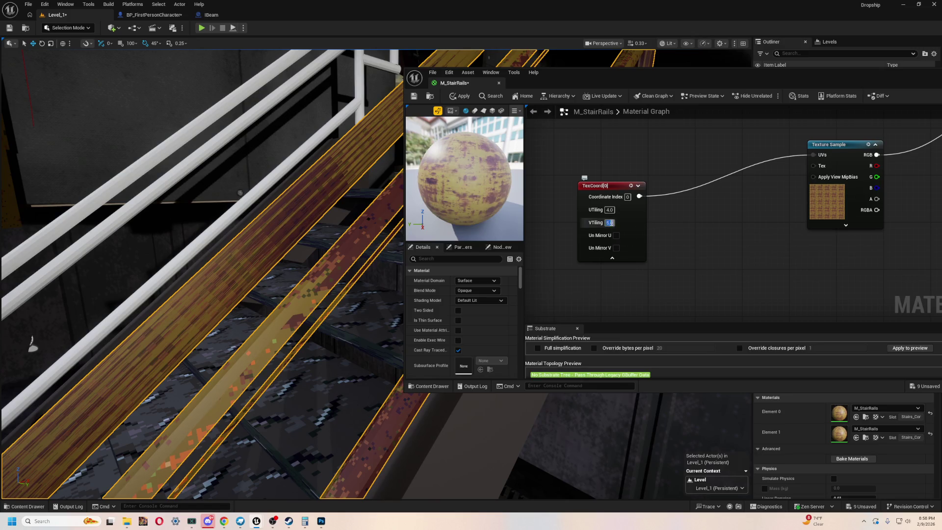
type("4")
key("Return")
Apply the 4.0 tiling change and view the yellow stair rail up close
left_click_drag(475, 181, 414, 175)
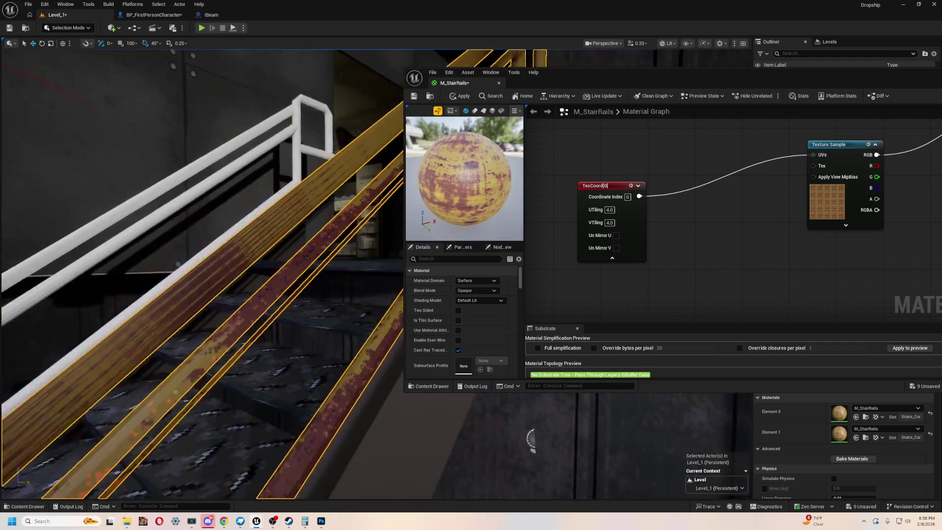
left_click(463, 98)
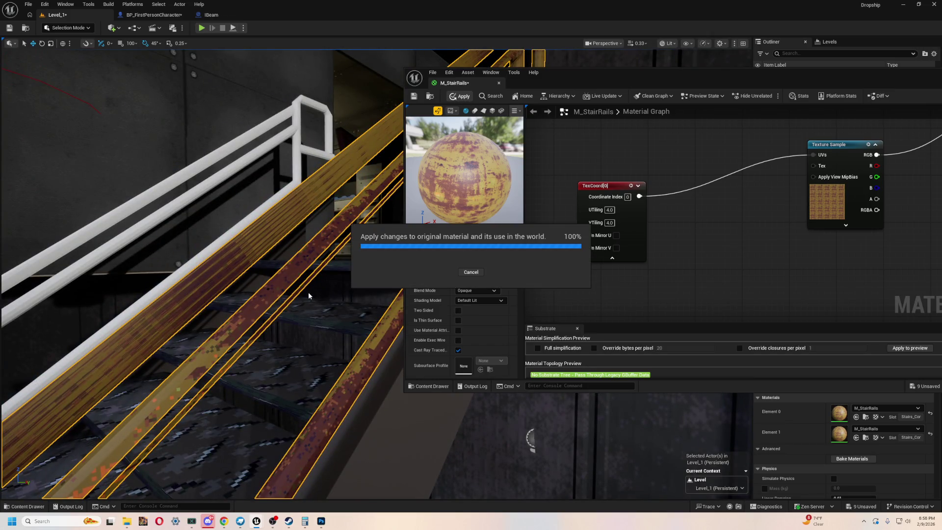
mouse_move(305, 289)
left_mouse_down()
mouse_move(314, 326)
mouse_move(314, 287)
left_mouse_up()
left_click_drag(829, 73, 784, 68)
left_click_drag(584, 274, 104, 50)
Switch to Modeling Mode and browse the tool categories down to Mesh
left_click(80, 28)
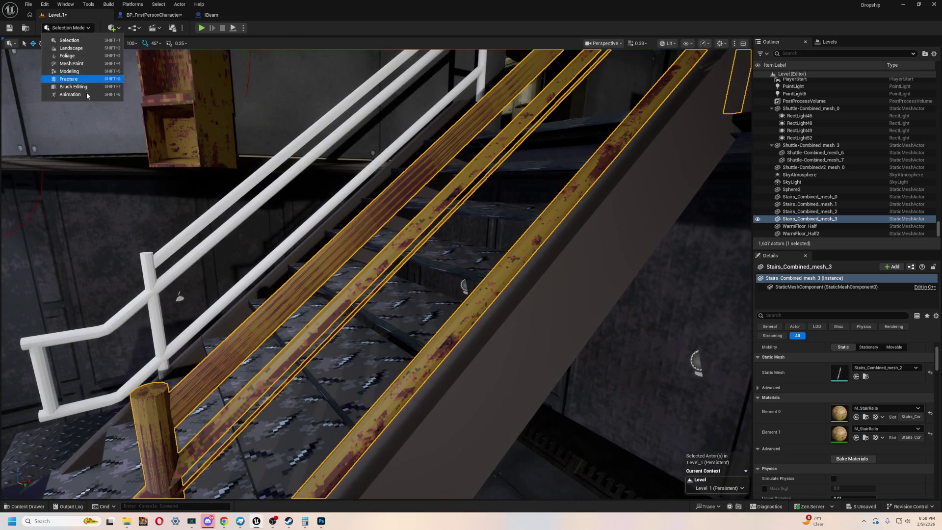
left_click(69, 77)
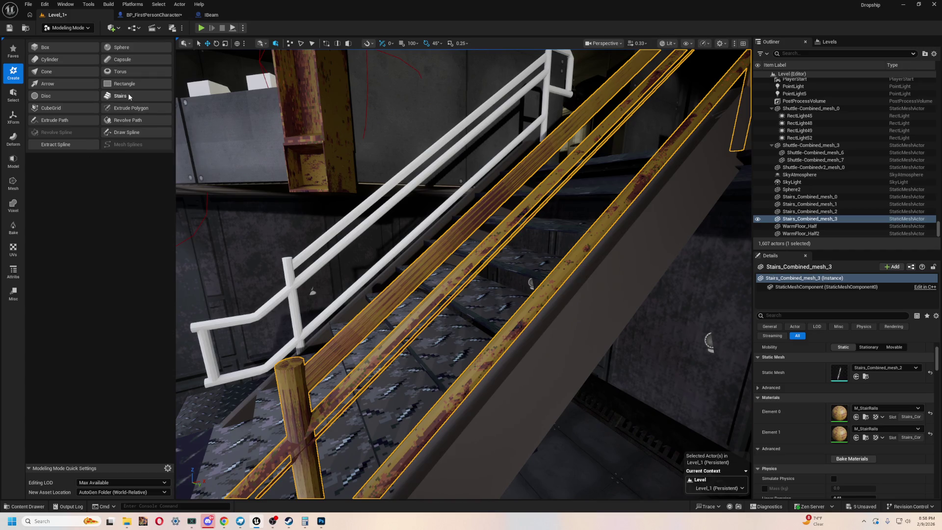
left_click(13, 94)
left_click(15, 138)
left_click(12, 118)
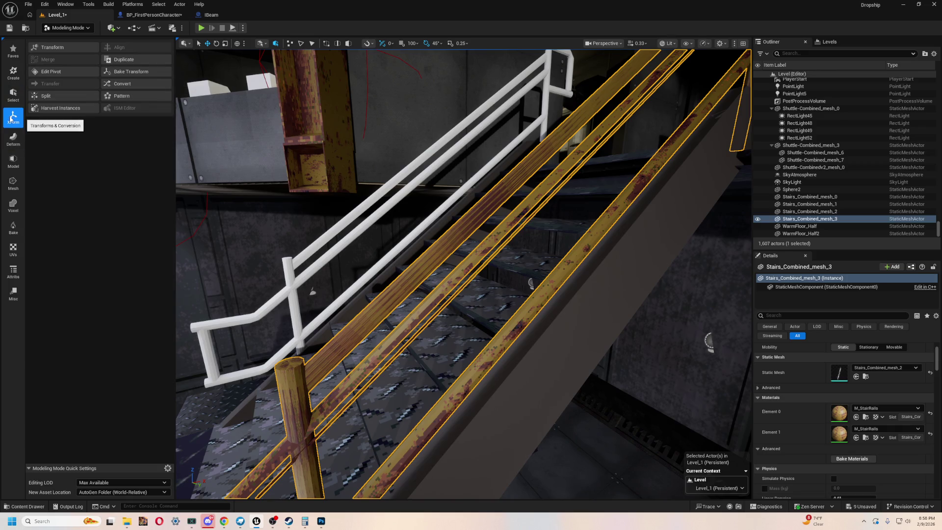
left_click(11, 160)
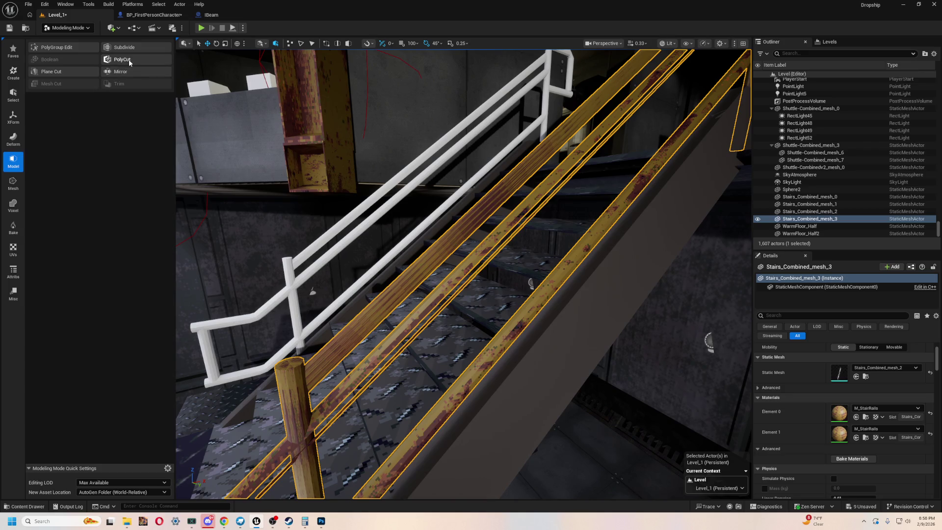
left_click(14, 183)
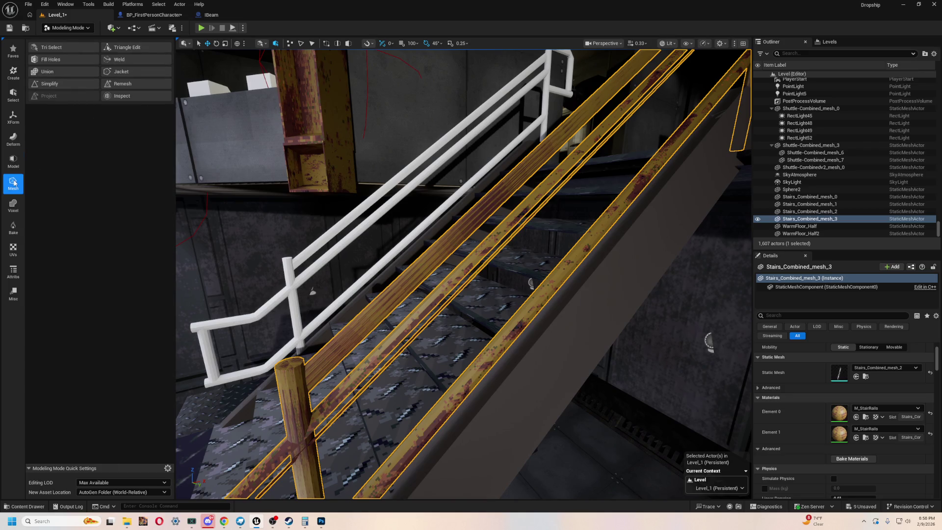
Weld the rail mesh edges and accept, then undo the weld and start Triangle Edit
left_click(125, 62)
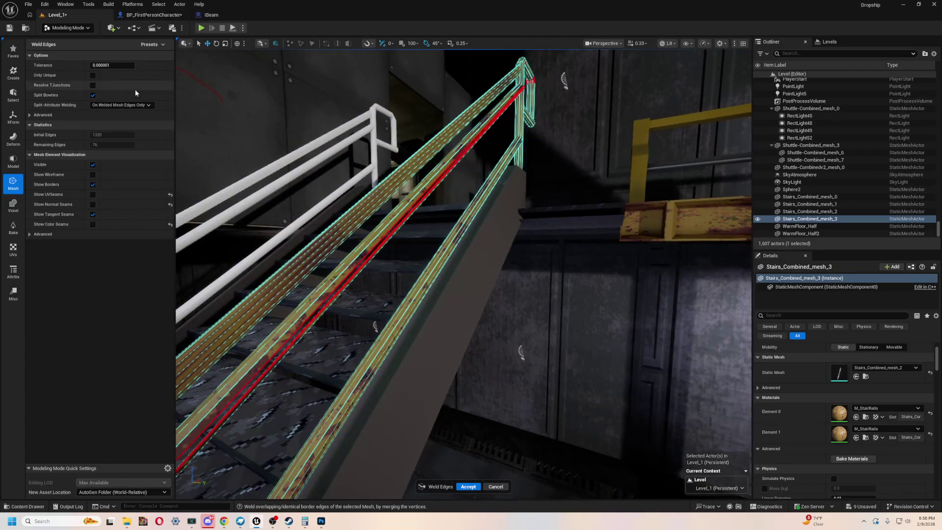
left_click(469, 488)
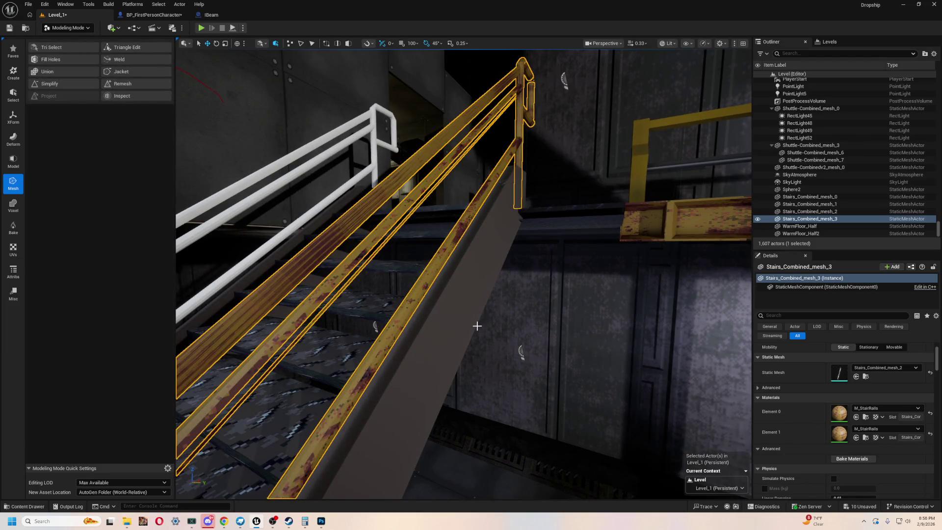
key("ctrl+z")
left_click_drag(475, 314, 302, 243)
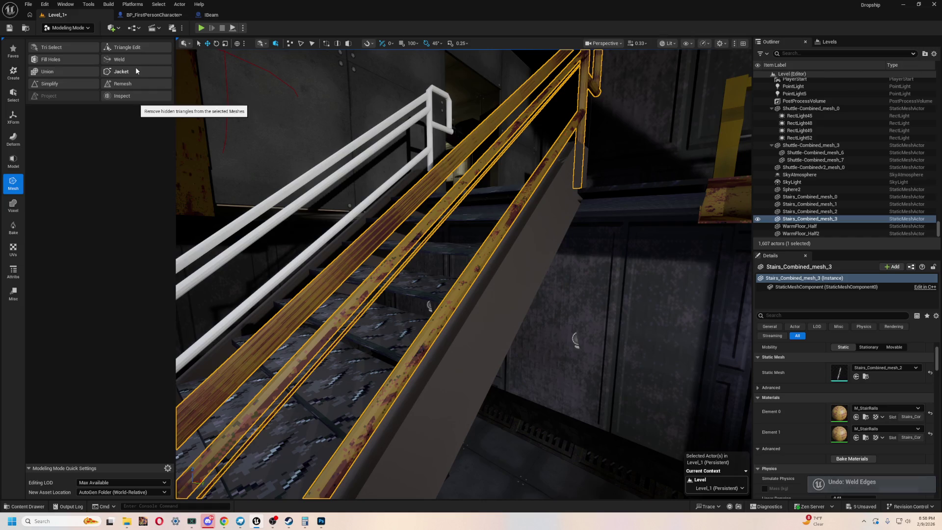
left_click(129, 48)
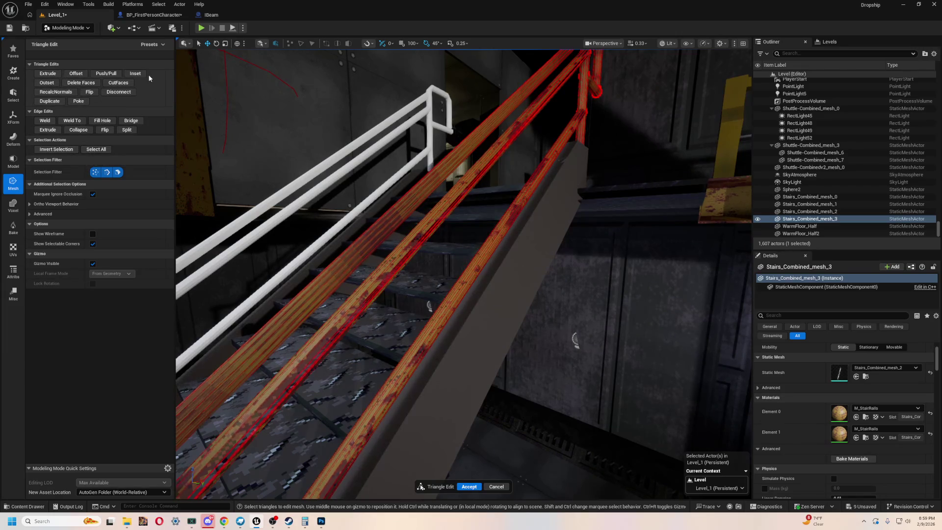
Cancel Triangle Edit, browse the Model, Deform and XForm categories, and undo the deformation
left_click(496, 487)
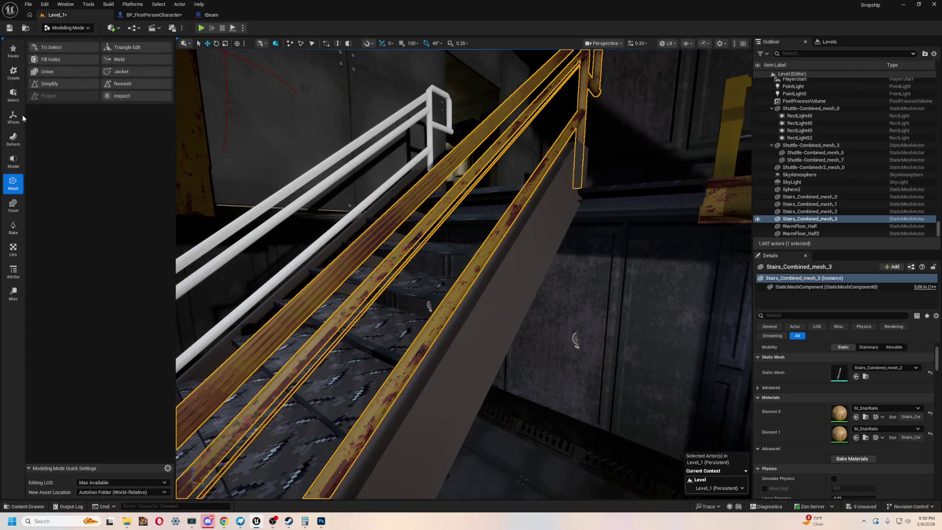
left_click(13, 208)
left_click(13, 182)
left_click(12, 162)
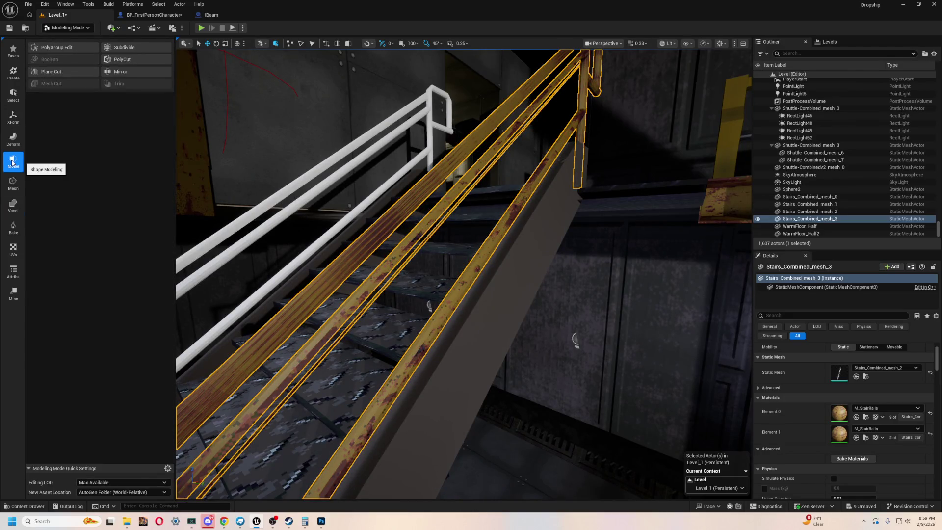
left_click(13, 142)
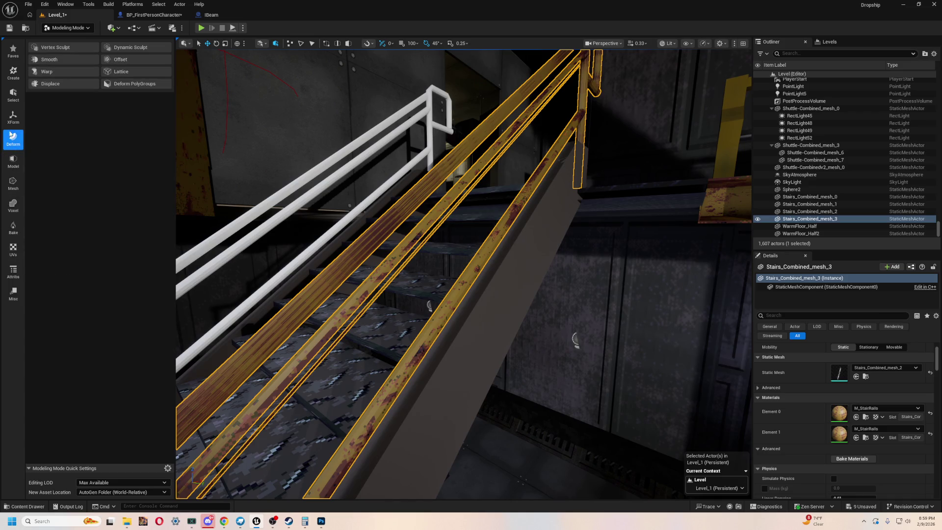
left_click(12, 124)
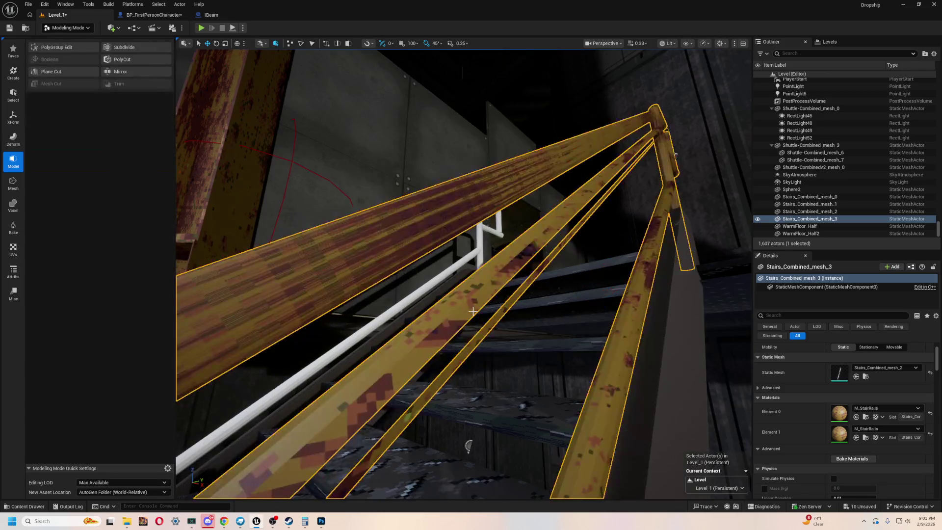
key("ctrl+z")
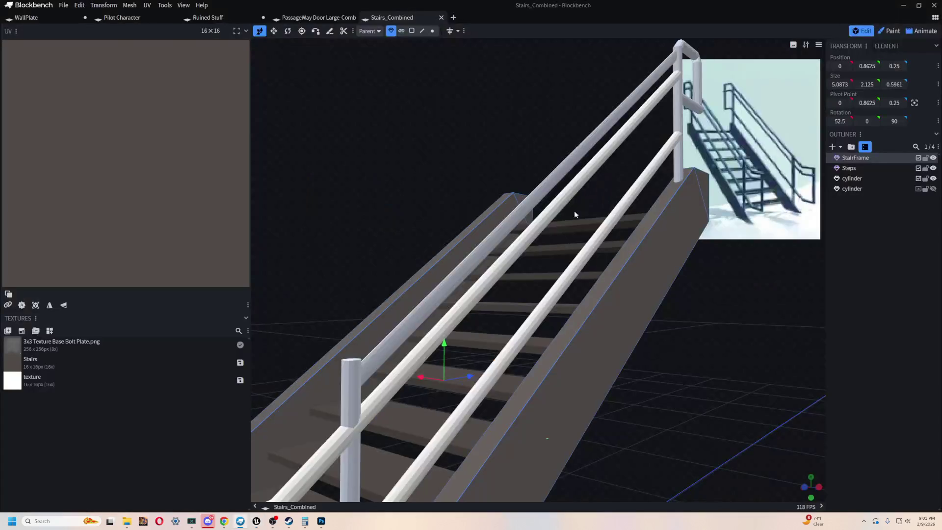
In Blockbench, orbit the Stairs_Combined model and select the cylinder railing
mouse_move(575, 214)
left_mouse_down()
mouse_move(553, 213)
mouse_move(620, 330)
mouse_move(517, 200)
mouse_move(588, 178)
mouse_move(557, 120)
mouse_move(547, 147)
left_mouse_up()
left_click(540, 177)
mouse_move(610, 154)
left_mouse_down()
mouse_move(478, 142)
mouse_move(489, 232)
mouse_move(442, 149)
mouse_move(371, 168)
mouse_move(353, 201)
mouse_move(349, 189)
mouse_move(466, 205)
mouse_move(519, 123)
mouse_move(511, 108)
left_mouse_up()
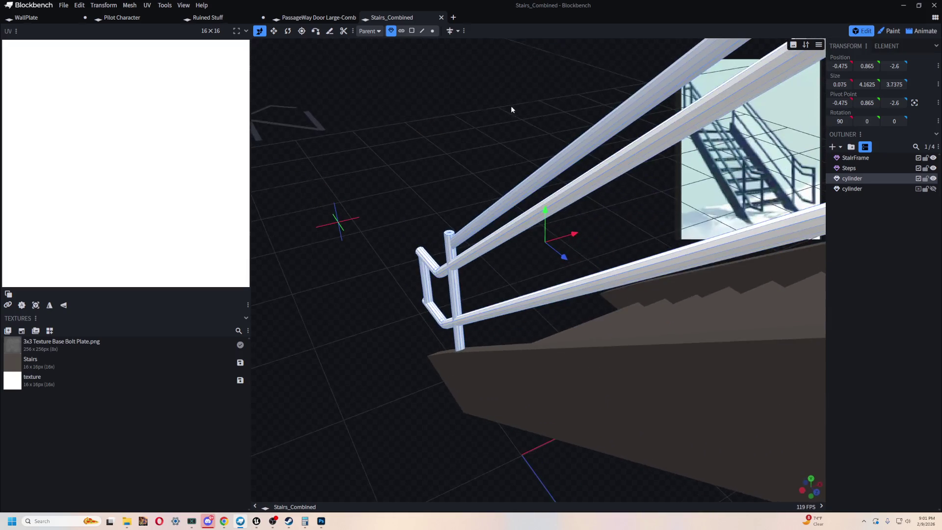
Zoom in on the selected cylinder railing in the Blockbench viewport
scroll(534, 170, "up", 5)
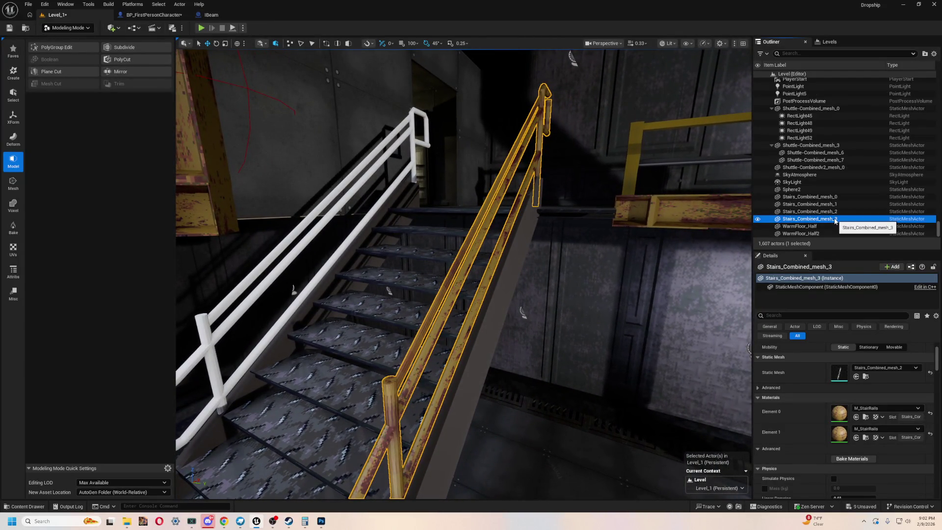
Delete the Stairs_Combined_mesh_3 rail actor, select the stair railing, and switch to Selection Mode
key("Delete")
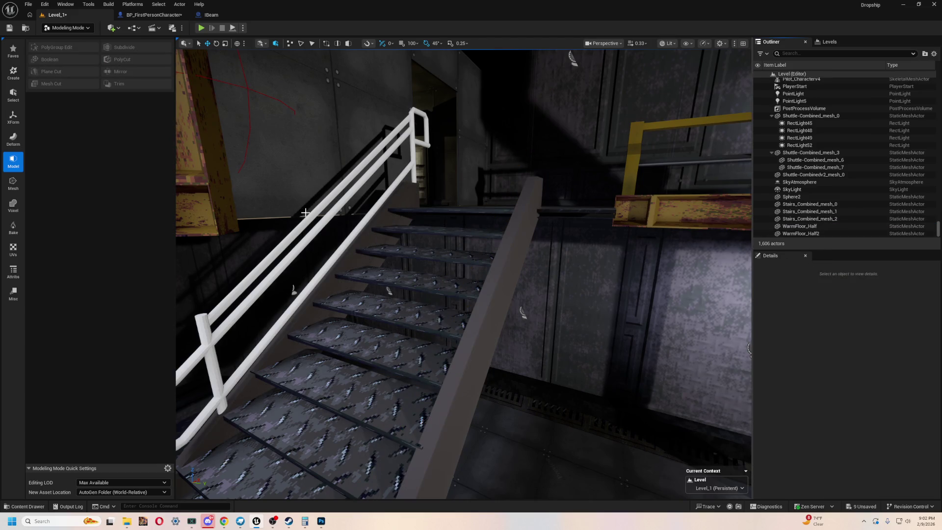
left_click(345, 225)
left_click(285, 274)
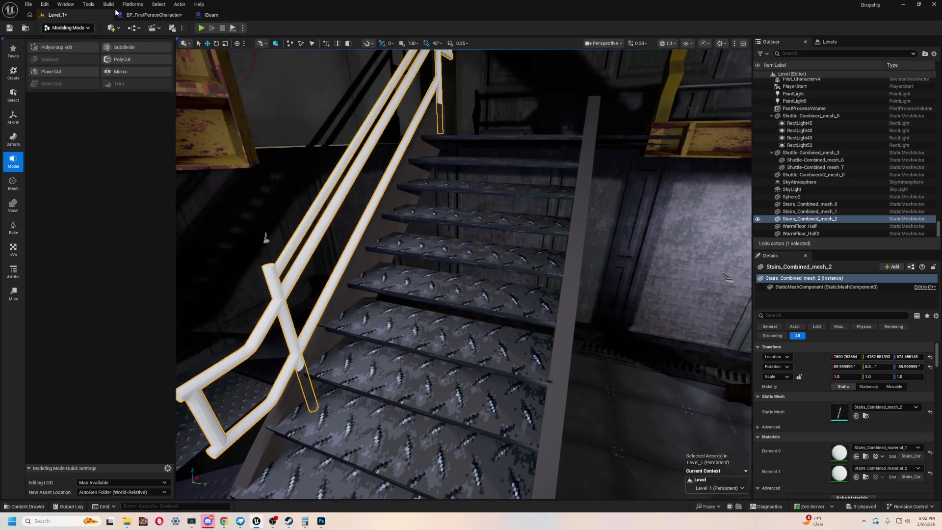
left_click(57, 28)
left_click(68, 38)
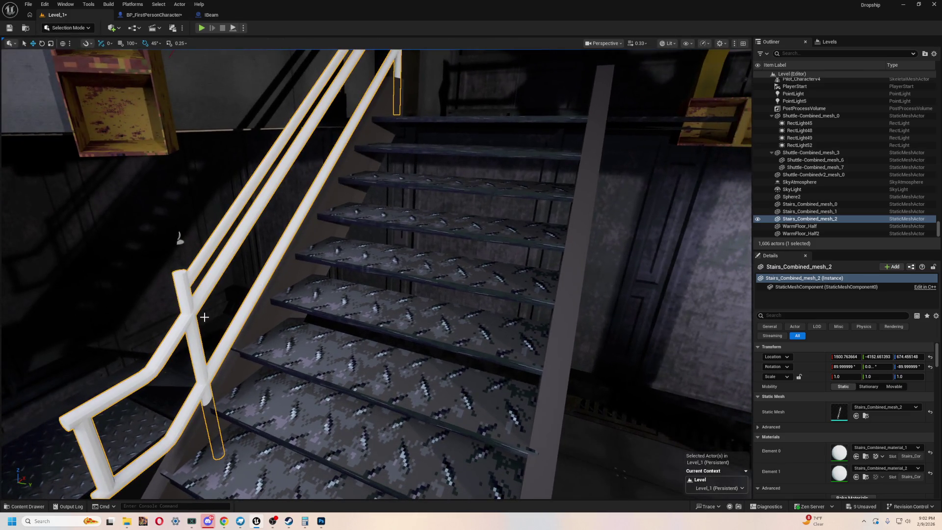
Orbit around the stairs to inspect the white railings from several angles
left_click_drag(204, 317, 217, 311)
scroll(360, 306, "up", 3)
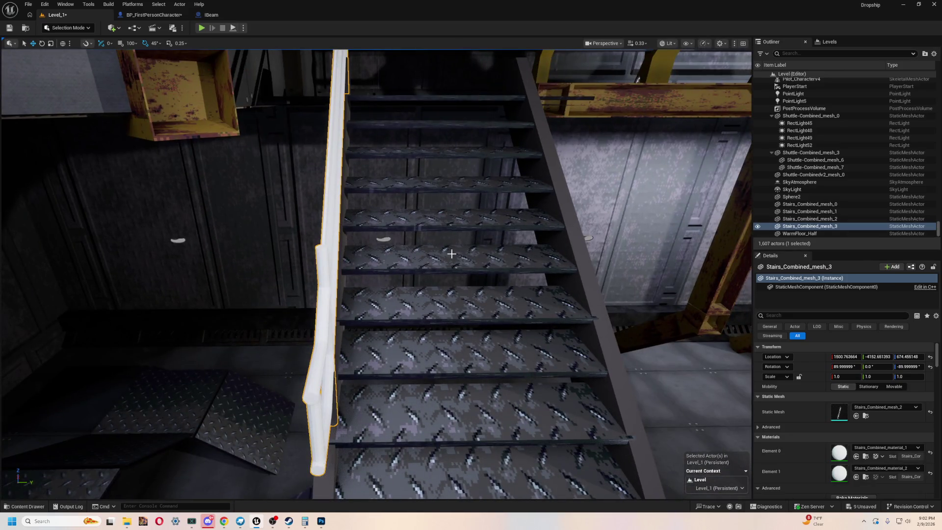
left_click_drag(94, 79, 84, 115)
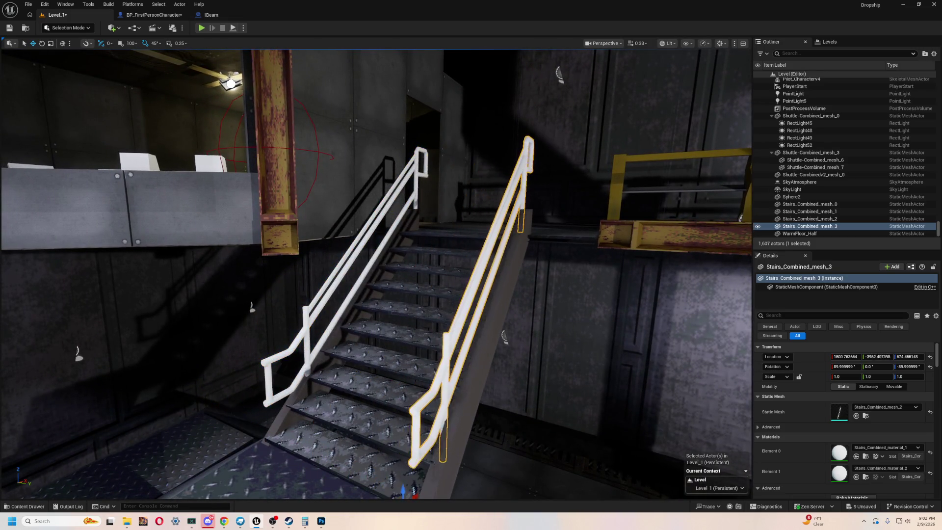
left_click_drag(440, 246, 441, 246)
key("alt+Tab")
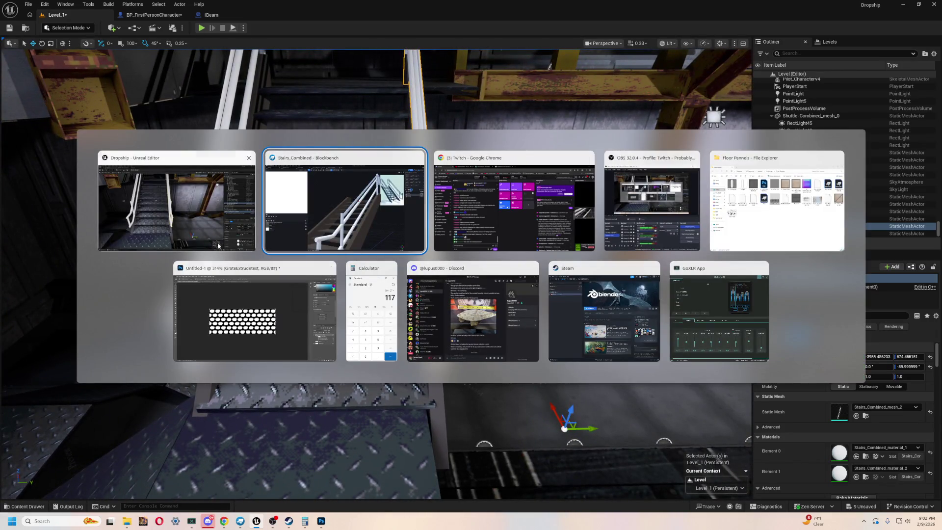
Switch to Blockbench and open the Pilot Character model
left_click(182, 203)
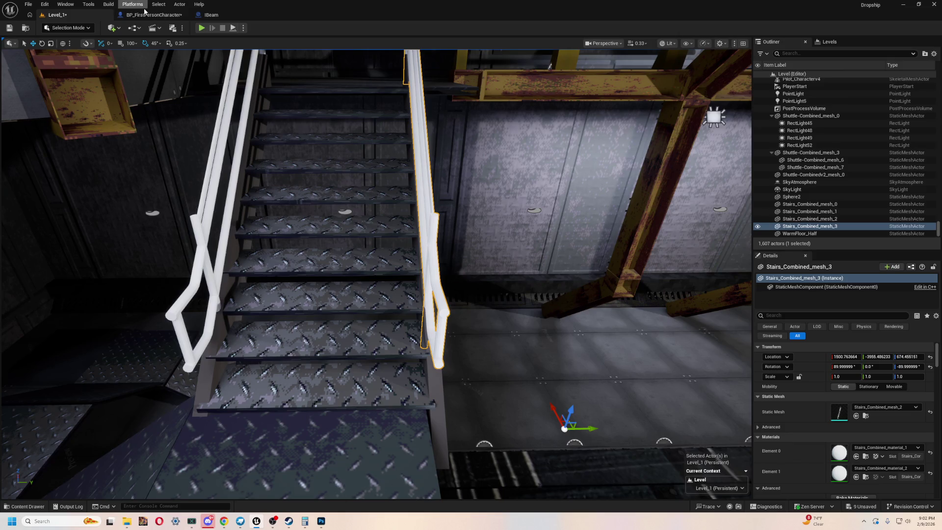
key("alt+Tab")
left_click(308, 232)
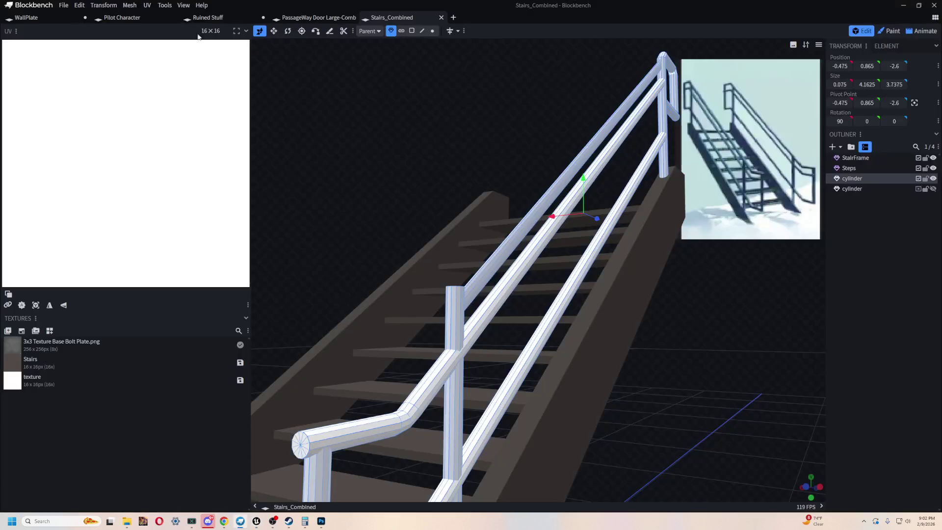
left_click(105, 18)
Orbit and zoom around the pilot's helmet, visor and shoulders, then return to Unreal Engine
mouse_move(534, 171)
left_mouse_down()
mouse_move(532, 152)
mouse_move(558, 156)
mouse_move(498, 147)
mouse_move(577, 145)
mouse_move(502, 141)
mouse_move(536, 119)
mouse_move(528, 114)
mouse_move(524, 155)
left_mouse_up()
mouse_move(427, 87)
left_mouse_down()
mouse_move(559, 86)
mouse_move(377, 119)
mouse_move(456, 91)
mouse_move(584, 93)
left_mouse_up()
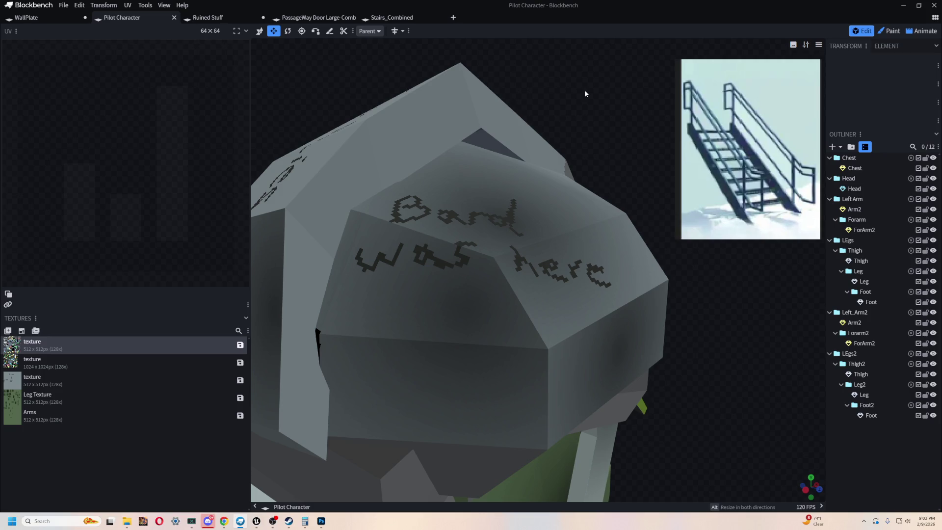
mouse_move(537, 93)
left_mouse_down()
mouse_move(431, 141)
mouse_move(572, 136)
mouse_move(576, 116)
mouse_move(534, 105)
mouse_move(544, 187)
mouse_move(561, 219)
mouse_move(622, 152)
mouse_move(585, 153)
mouse_move(515, 131)
mouse_move(623, 140)
mouse_move(397, 219)
mouse_move(457, 234)
mouse_move(446, 175)
mouse_move(466, 190)
mouse_move(452, 177)
mouse_move(459, 171)
mouse_move(410, 174)
mouse_move(469, 164)
mouse_move(497, 136)
mouse_move(470, 138)
mouse_move(496, 152)
mouse_move(385, 187)
mouse_move(319, 176)
mouse_move(448, 273)
mouse_move(445, 183)
mouse_move(456, 204)
mouse_move(427, 200)
left_mouse_up()
scroll(569, 127, "down", 5)
scroll(468, 147, "down", 5)
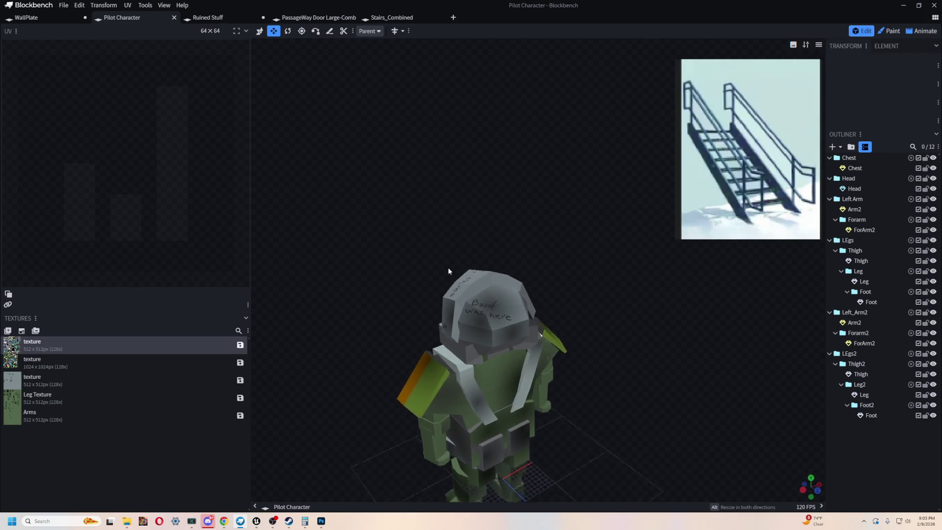
scroll(428, 288, "up", 3)
scroll(534, 187, "up", 3)
mouse_move(535, 186)
left_mouse_down()
mouse_move(520, 216)
mouse_move(481, 214)
left_mouse_up()
scroll(481, 214, "down", 2)
left_click_drag(587, 221, 484, 215)
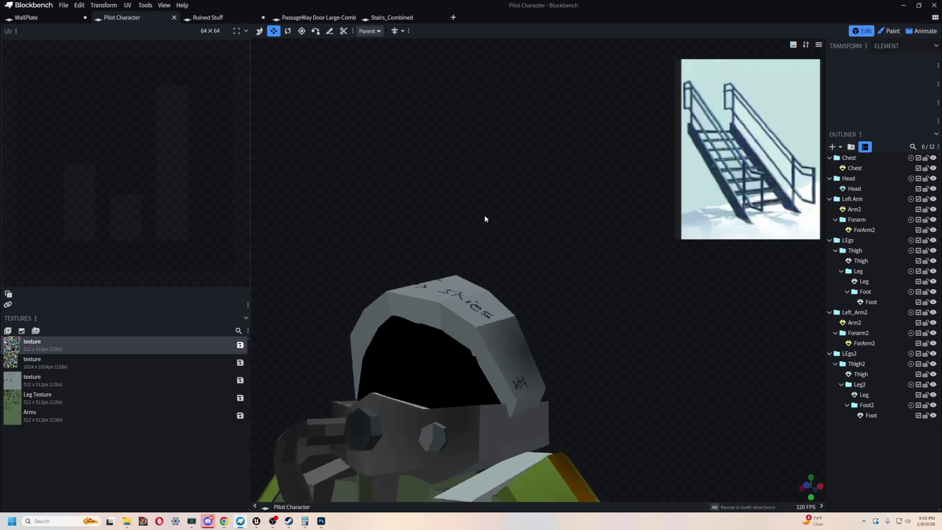
scroll(534, 189, "up", 3)
scroll(534, 189, "down", 5)
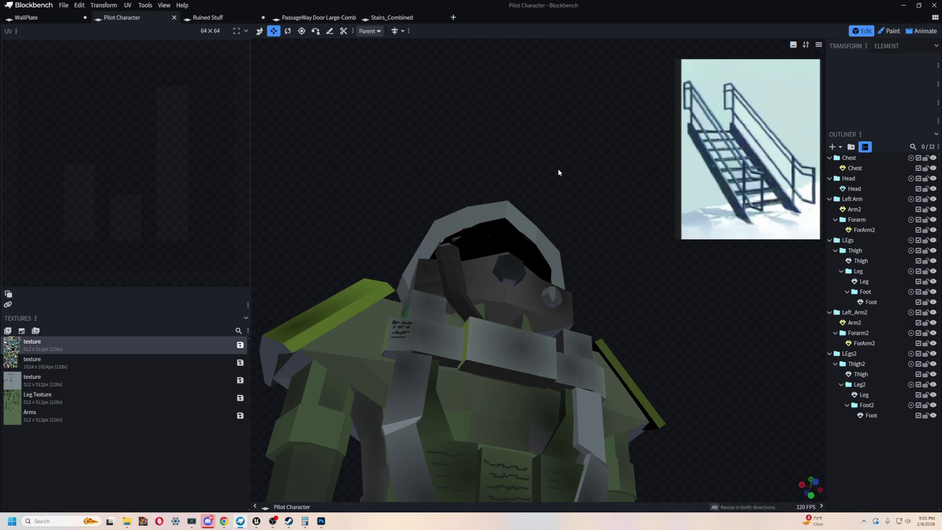
mouse_move(551, 174)
left_mouse_down()
mouse_move(319, 311)
mouse_move(353, 250)
mouse_move(295, 262)
left_mouse_up()
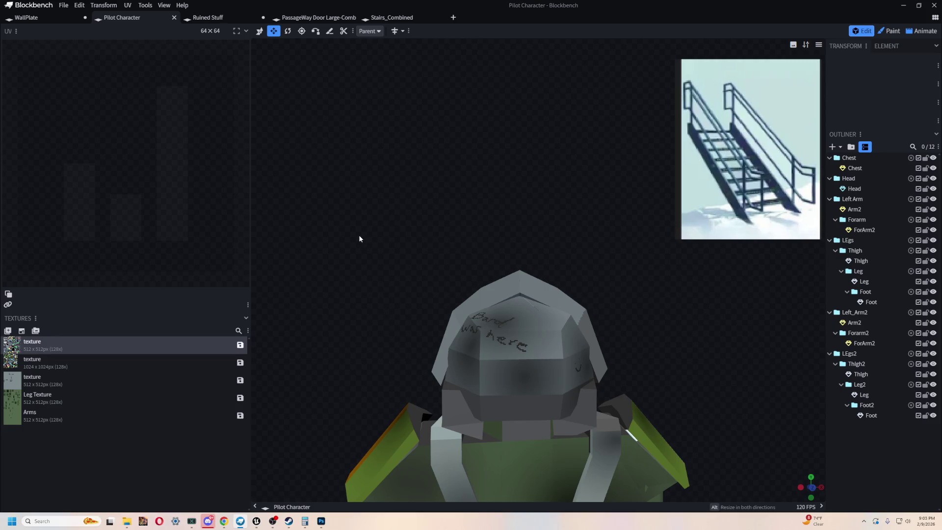
key("alt+Tab")
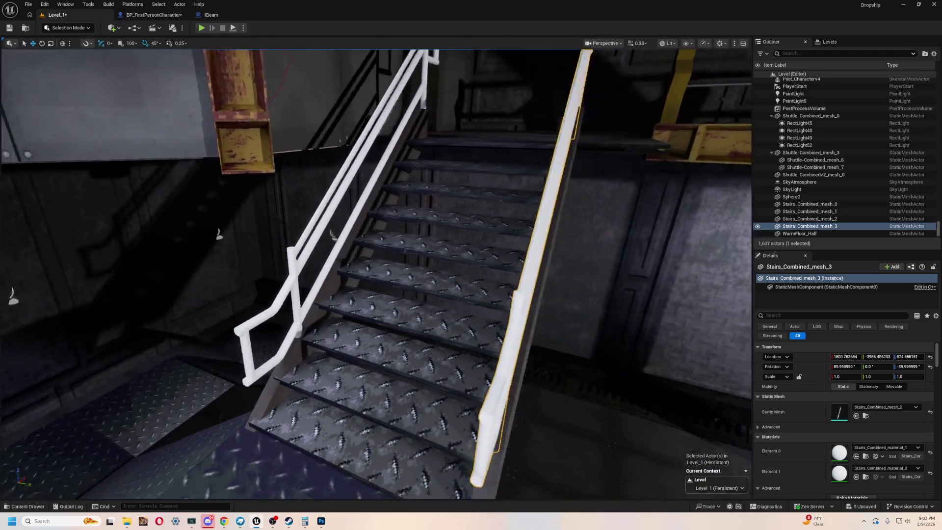
Assign M_StairRails to Element 1 and then Element 0 of Stairs_Combined_mesh_3
key("ctrl+space")
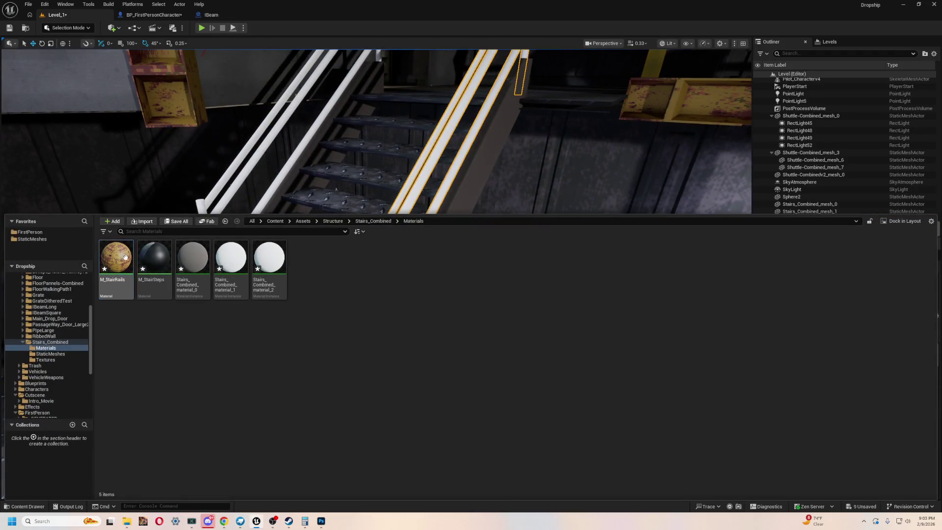
left_click_drag(125, 257, 790, 362)
left_click_drag(840, 476, 838, 472)
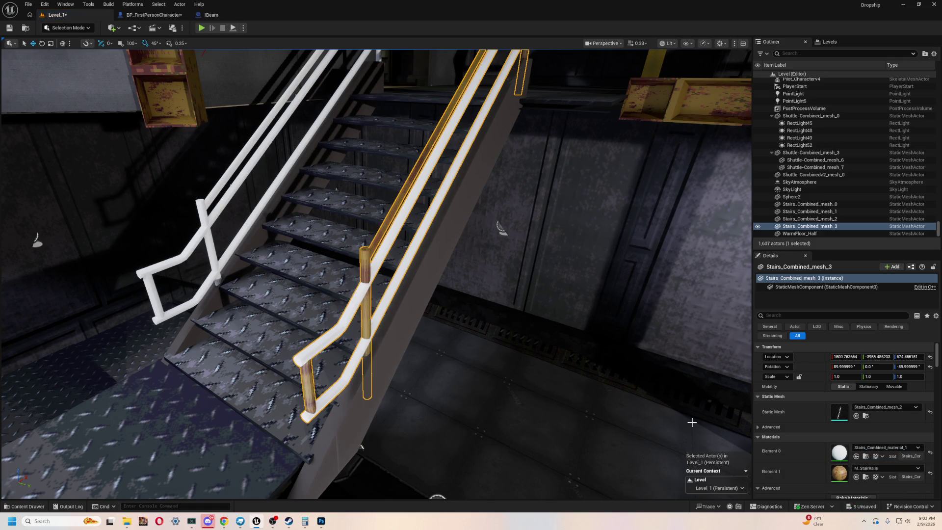
key("ctrl+space")
key("ctrl+space")
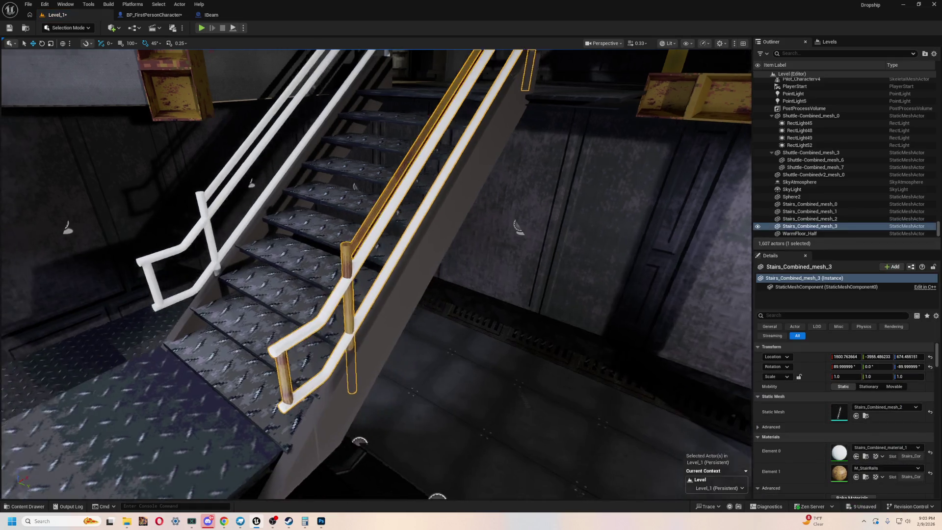
left_click_drag(458, 265, 442, 265)
key("ctrl+space")
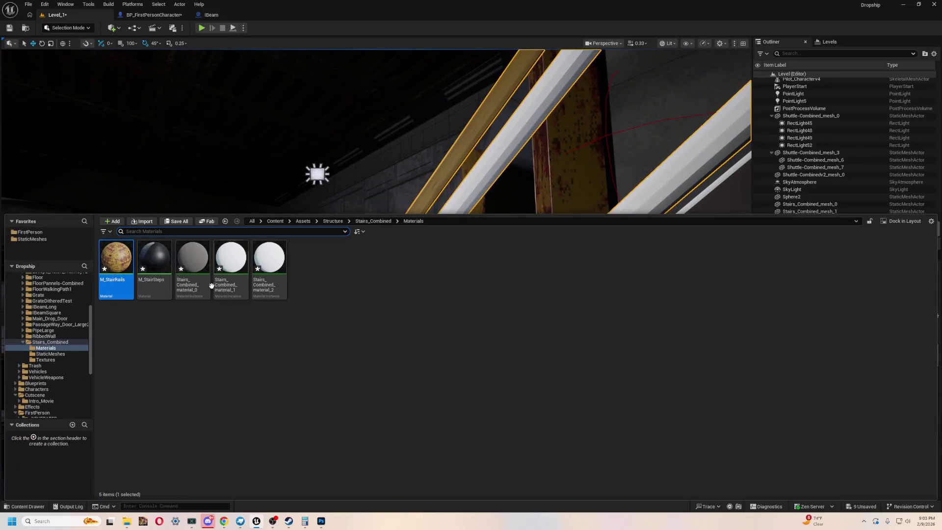
left_click_drag(779, 273, 662, 285)
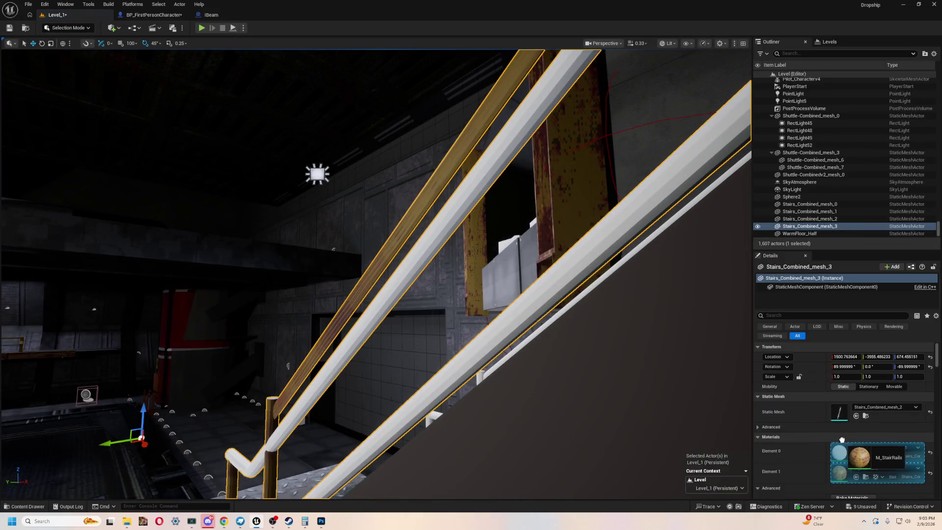
left_click_drag(842, 440, 838, 452)
Inspect the rusty yellow rails from below and up close, filtering the materials folder for 'di'
scroll(376, 274, "up", 10)
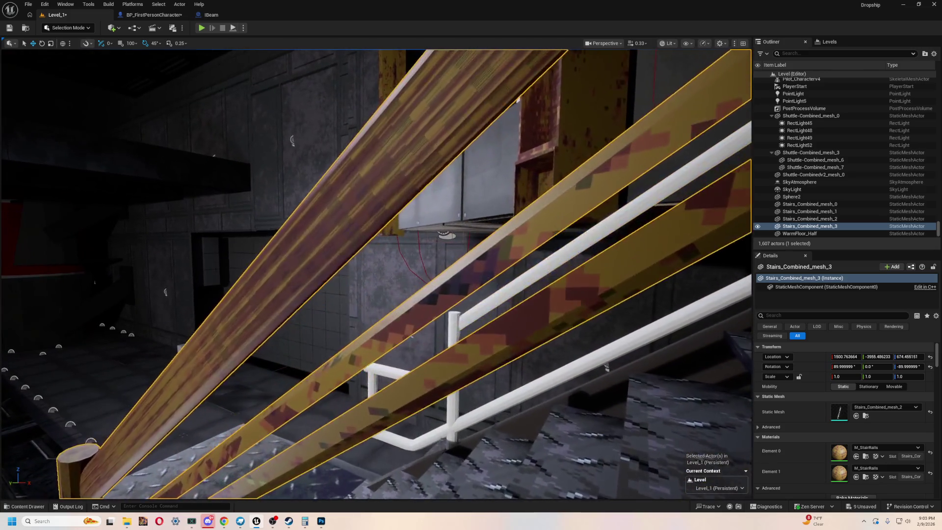
mouse_move(376, 274)
left_mouse_down()
mouse_move(343, 240)
mouse_move(284, 221)
mouse_move(249, 355)
left_mouse_up()
key("ctrl+space")
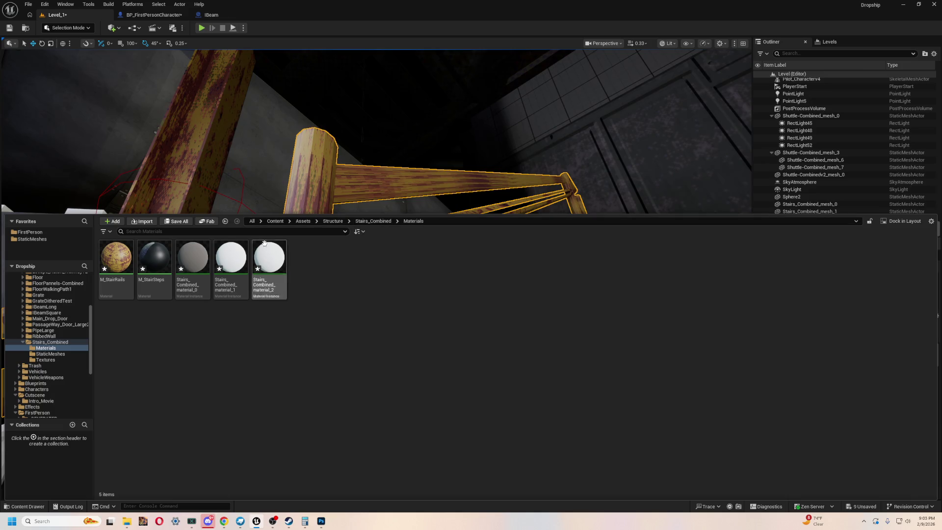
type("di")
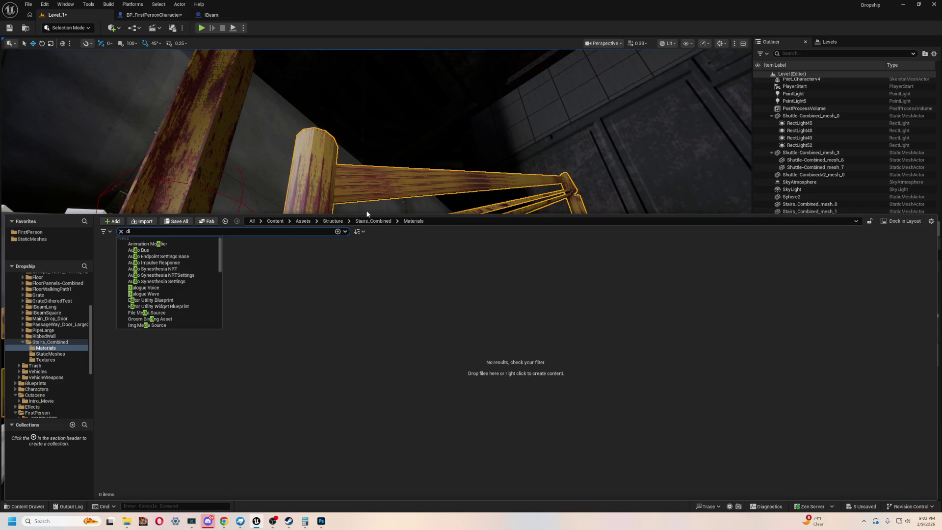
mouse_move(515, 120)
left_mouse_down()
mouse_move(491, 128)
mouse_move(524, 166)
mouse_move(677, 153)
left_mouse_up()
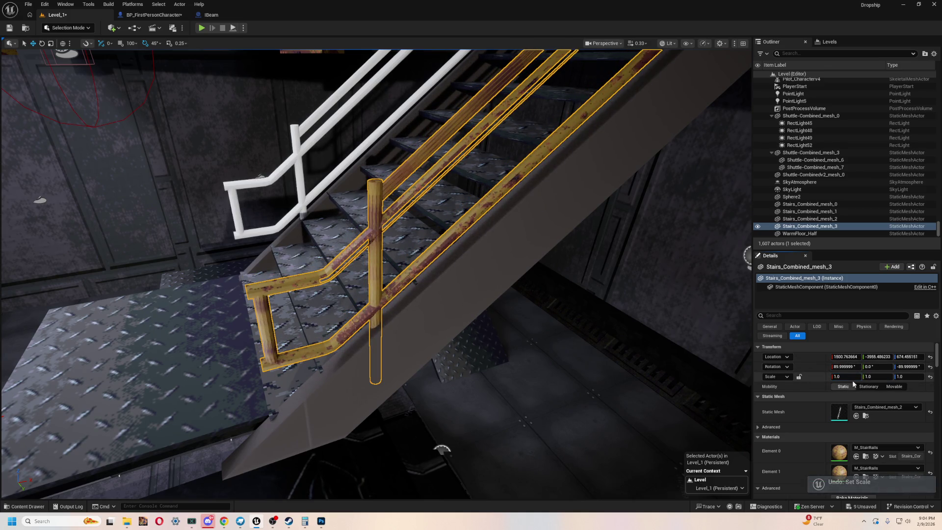
left_click_drag(442, 245, 390, 194)
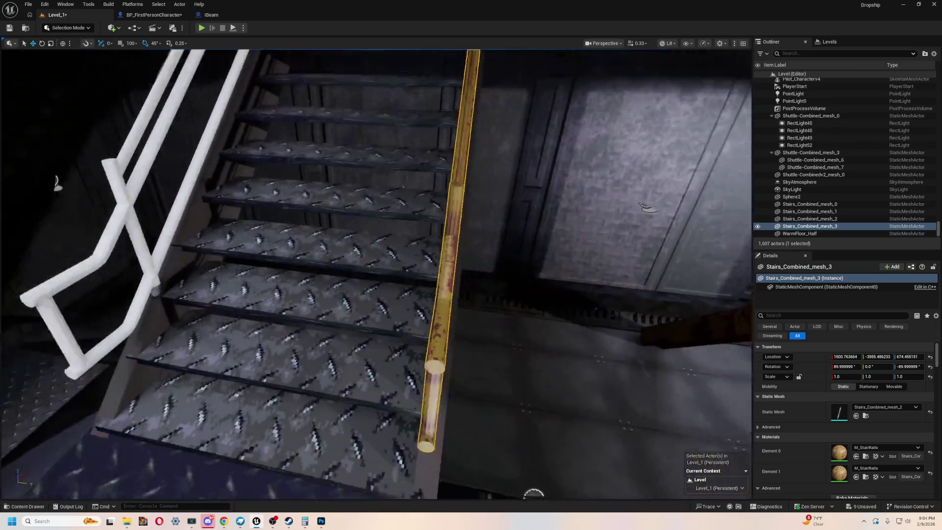
key("alt+Tab")
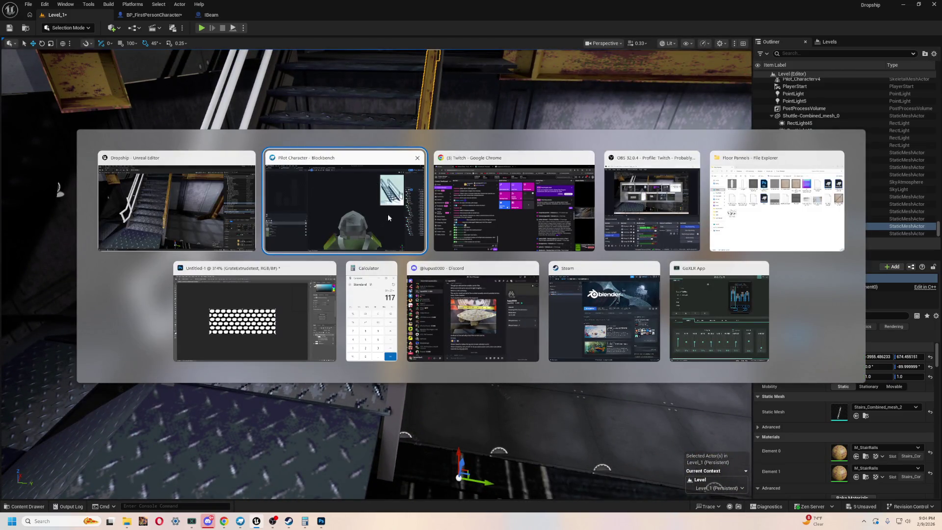
In Blockbench, open the Stairs_Combined model and toggle the railing cylinders' visibility back on
left_click(388, 214)
left_click(387, 17)
mouse_move(454, 182)
left_mouse_down()
mouse_move(411, 125)
mouse_move(508, 154)
mouse_move(544, 149)
mouse_move(381, 124)
mouse_move(394, 139)
left_mouse_up()
mouse_move(718, 297)
left_mouse_down()
mouse_move(717, 346)
mouse_move(693, 291)
mouse_move(652, 302)
mouse_move(630, 323)
left_mouse_up()
key("h")
key("h")
key("h")
key("h")
left_click(933, 188)
left_click(933, 188)
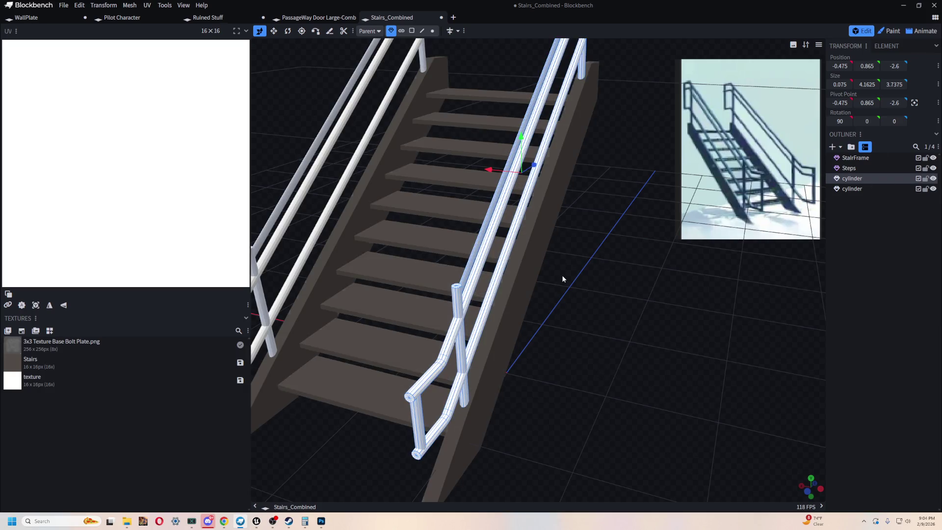
Examine the staircase from several angles, selecting the top step and a railing cylinder
left_click_drag(561, 275, 604, 314)
key("ctrl+z")
key("ctrl+z")
key("ctrl+z")
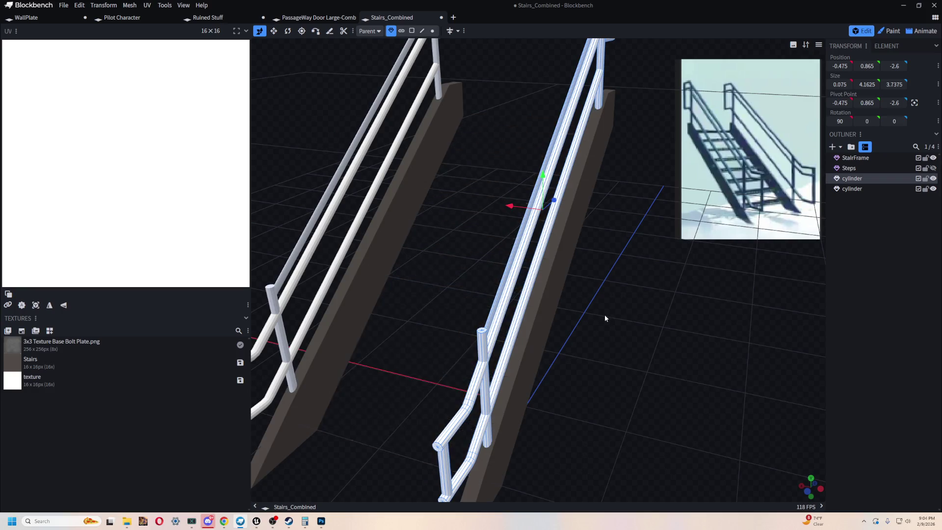
mouse_move(640, 377)
left_mouse_down()
mouse_move(527, 357)
mouse_move(456, 416)
mouse_move(488, 340)
mouse_move(548, 288)
mouse_move(430, 198)
mouse_move(492, 270)
left_mouse_up()
scroll(491, 271, "up", 5)
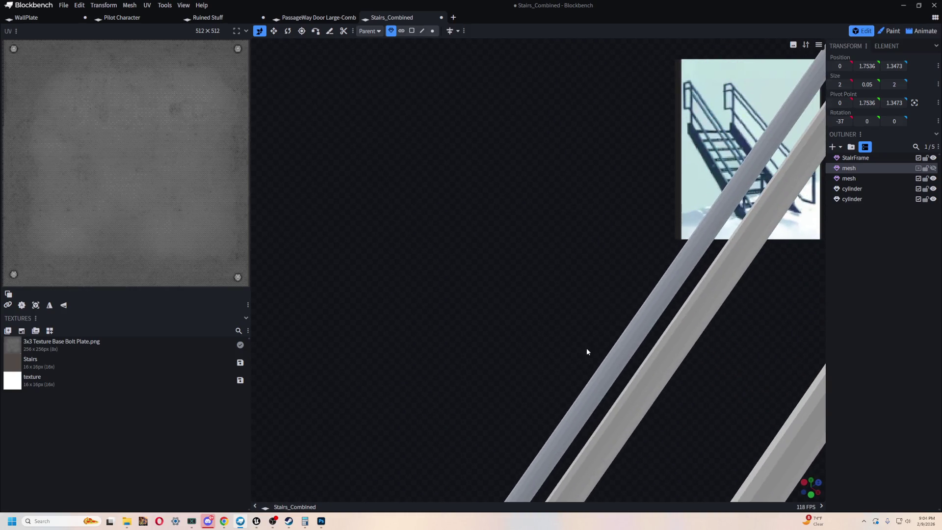
left_click(657, 376)
mouse_move(485, 251)
left_mouse_down()
mouse_move(612, 330)
mouse_move(608, 315)
mouse_move(657, 362)
mouse_move(666, 337)
mouse_move(558, 290)
mouse_move(652, 340)
left_mouse_up()
left_click(447, 163)
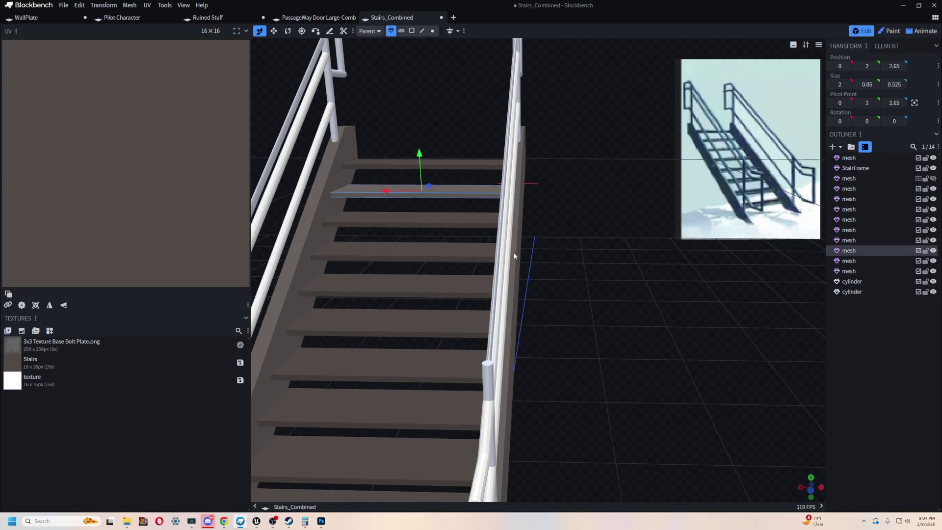
left_click(510, 196)
mouse_move(510, 196)
left_mouse_down()
mouse_move(599, 293)
mouse_move(503, 240)
left_mouse_up()
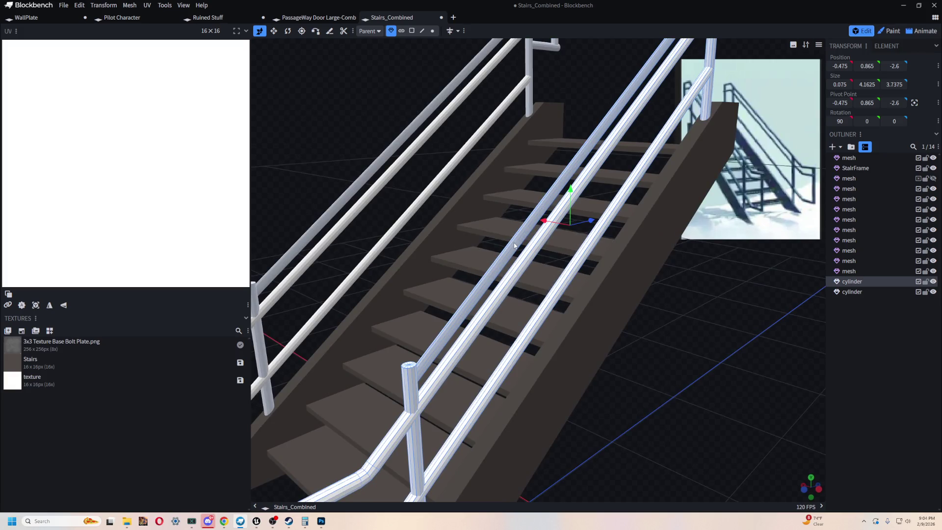
scroll(515, 246, "up", 5)
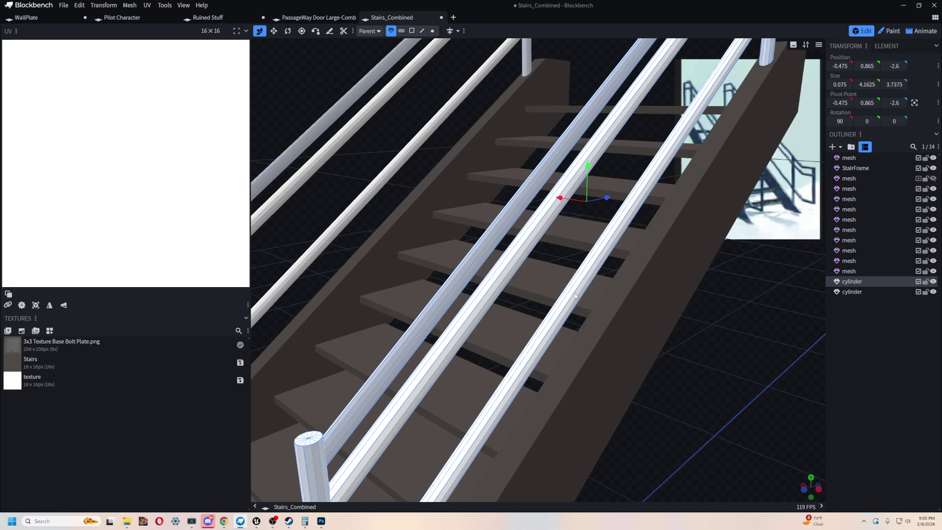
scroll(579, 296, "down", 5)
mouse_move(408, 156)
left_mouse_down()
mouse_move(531, 148)
mouse_move(392, 174)
left_mouse_up()
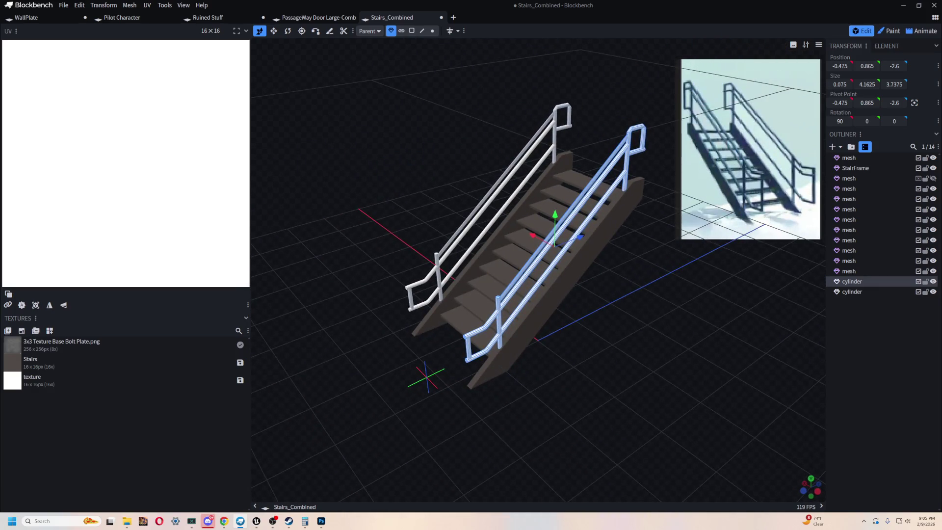
Frame the selected stair rails in the Unreal level, then return to Blockbench
key("alt+Tab")
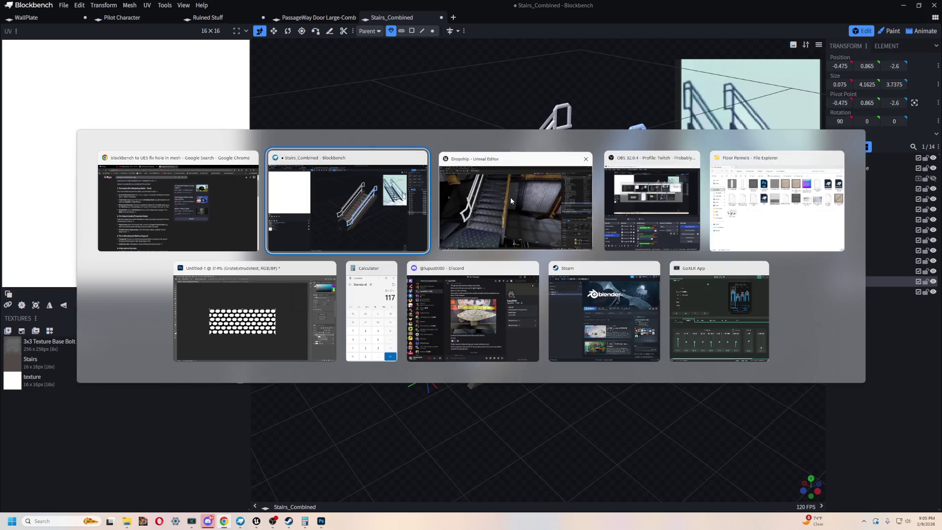
left_click(510, 196)
key("f")
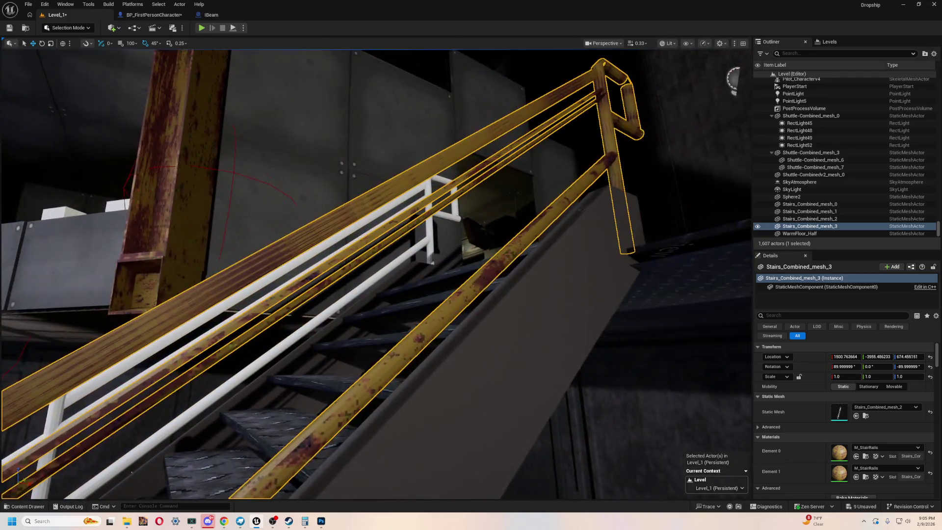
key("alt+Tab")
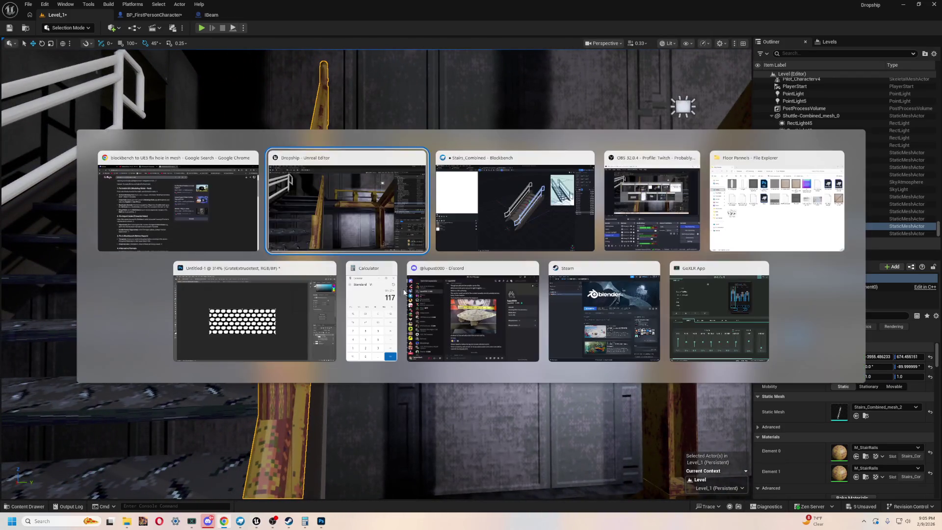
left_click(471, 245)
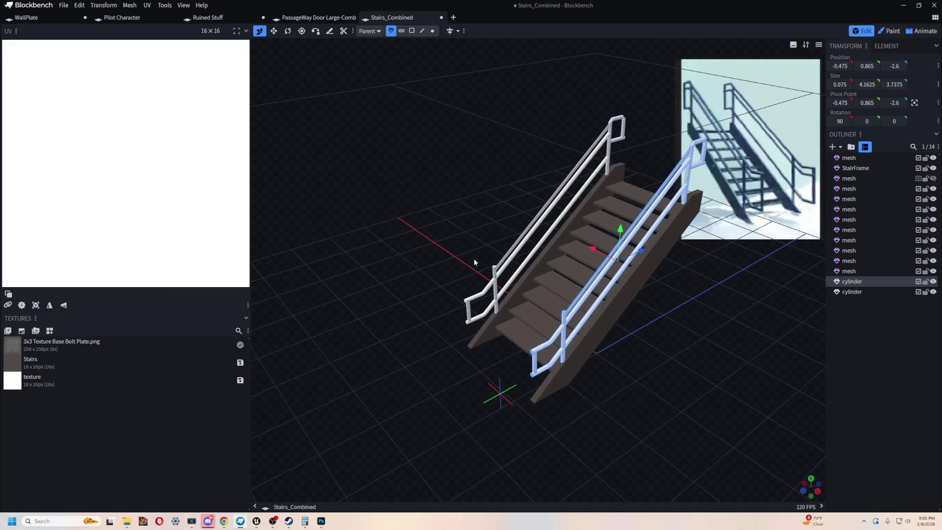
Undo recent edits to bring back the Rail groups and their railing cylinders
left_click_drag(426, 256, 629, 400)
key("ctrl+v")
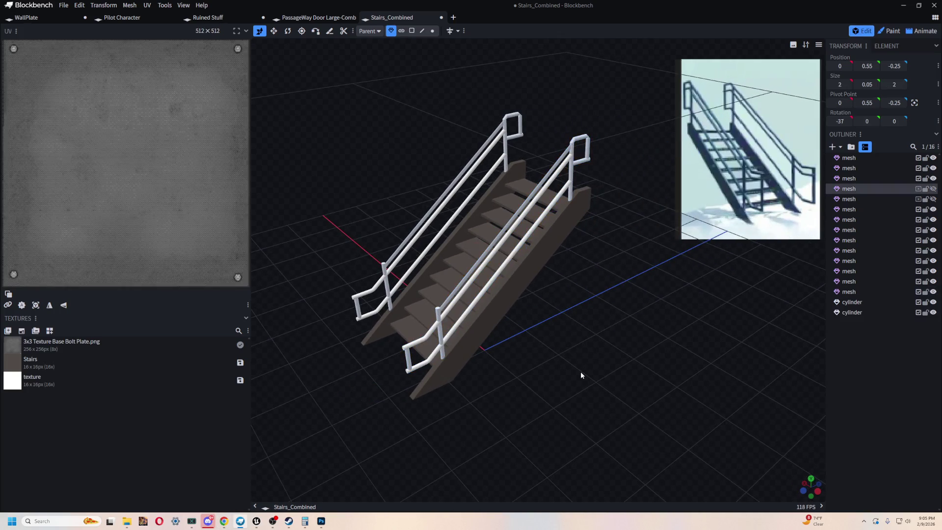
key("ctrl+v")
scroll(580, 370, "up", 5)
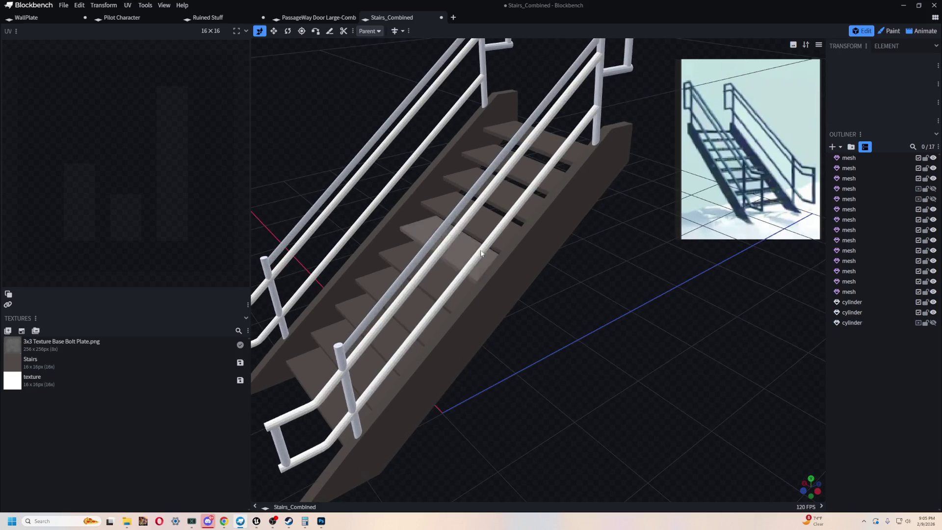
left_click(446, 229)
mouse_move(446, 229)
left_mouse_down()
mouse_move(471, 288)
mouse_move(605, 414)
mouse_move(627, 370)
mouse_move(390, 332)
mouse_move(584, 288)
mouse_move(493, 332)
mouse_move(596, 298)
left_mouse_up()
key("ctrl+z")
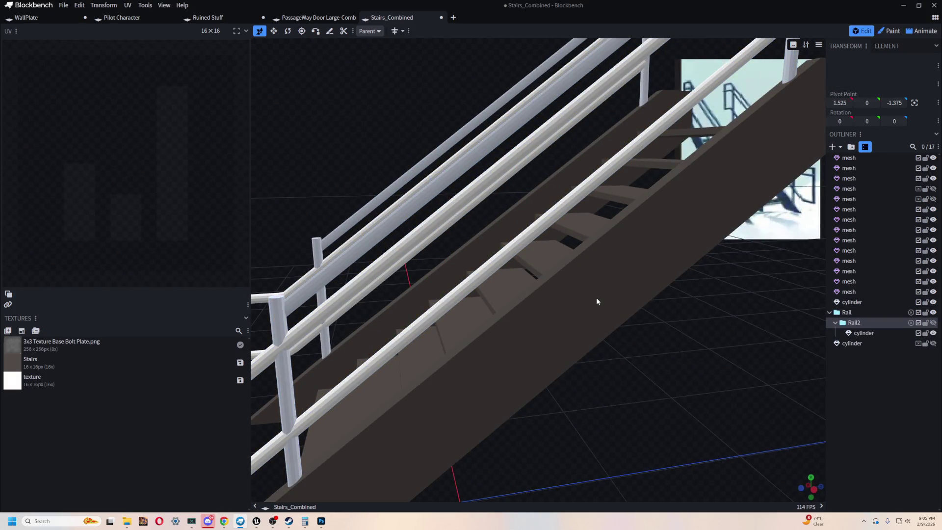
key("ctrl+z")
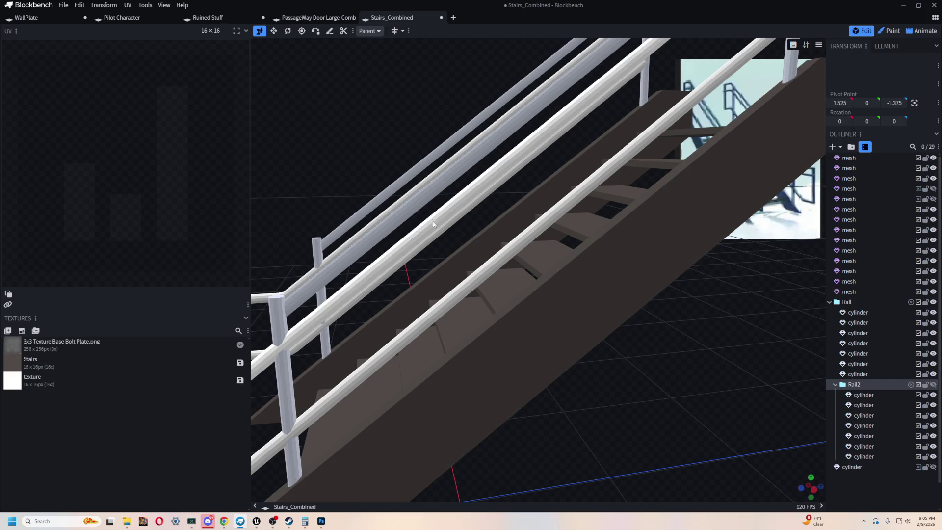
Select a handrail cylinder and view it along the staircase
left_click_drag(410, 154, 414, 139)
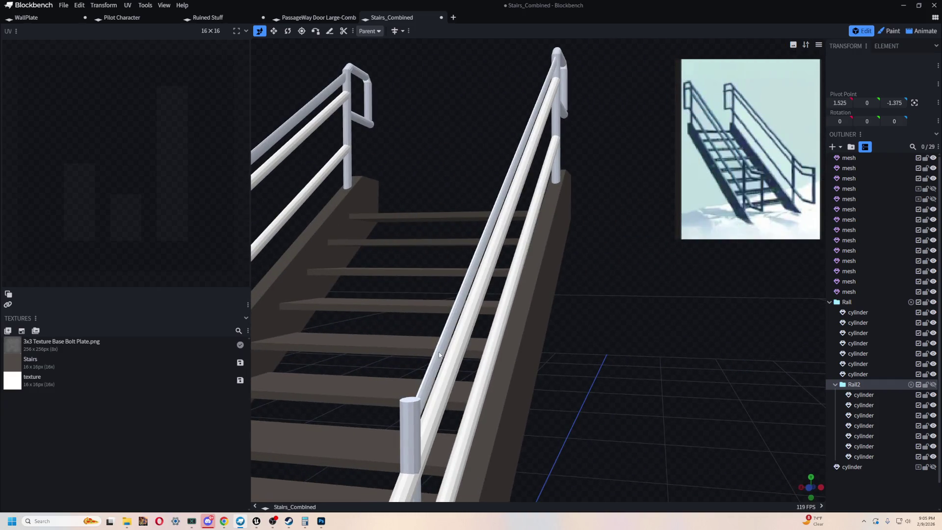
left_click(439, 352)
mouse_move(654, 374)
left_mouse_down()
mouse_move(599, 384)
mouse_move(666, 375)
mouse_move(610, 288)
left_mouse_up()
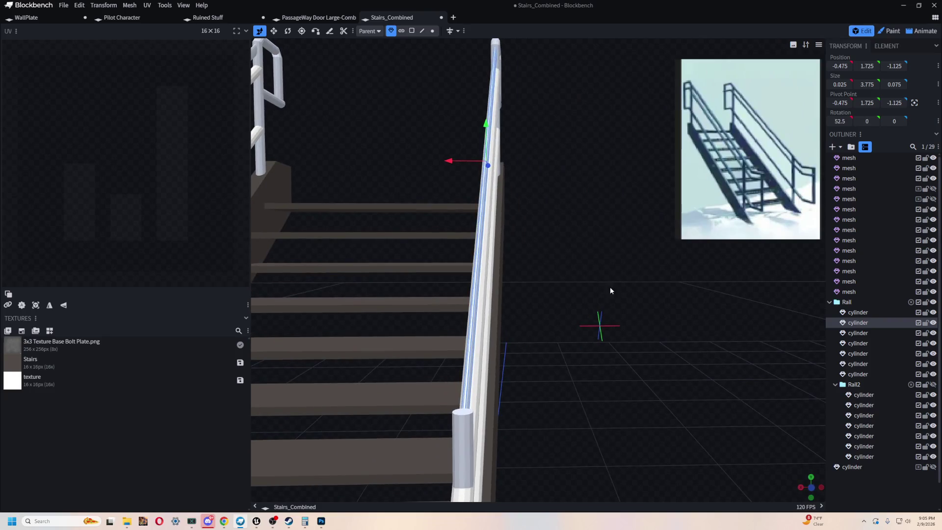
left_click(474, 381)
mouse_move(538, 358)
left_mouse_down()
mouse_move(495, 402)
mouse_move(461, 409)
mouse_move(552, 383)
mouse_move(540, 318)
left_mouse_up()
Widen the handrail cylinder's X size from 0.025 to 0.075, then view the rails in Unreal
key("v")
left_click(522, 162)
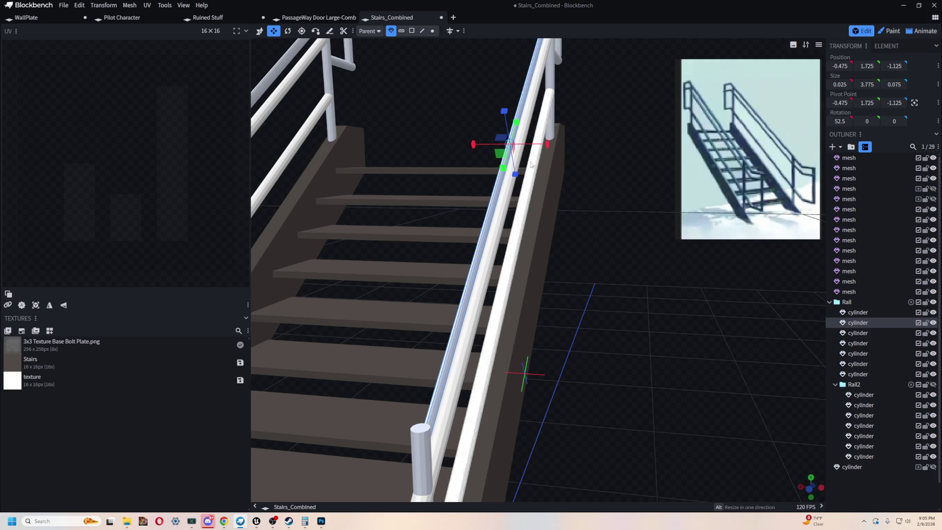
left_click_drag(548, 148, 554, 152)
scroll(617, 220, "down", 3)
scroll(623, 205, "up", 6)
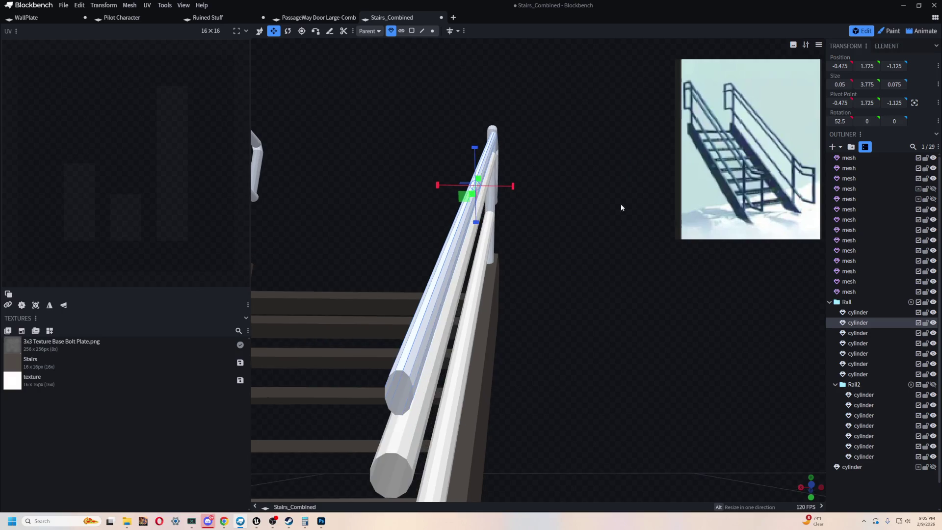
mouse_move(443, 185)
left_mouse_down()
mouse_move(574, 261)
mouse_move(507, 200)
left_mouse_up()
mouse_move(470, 170)
left_mouse_down()
mouse_move(590, 289)
mouse_move(551, 270)
mouse_move(577, 280)
left_mouse_up()
key("alt+Tab")
mouse_move(572, 239)
left_mouse_down()
mouse_move(480, 337)
mouse_move(388, 335)
mouse_move(387, 275)
mouse_move(388, 297)
mouse_move(387, 275)
mouse_move(388, 294)
mouse_move(373, 275)
mouse_move(324, 277)
left_mouse_up()
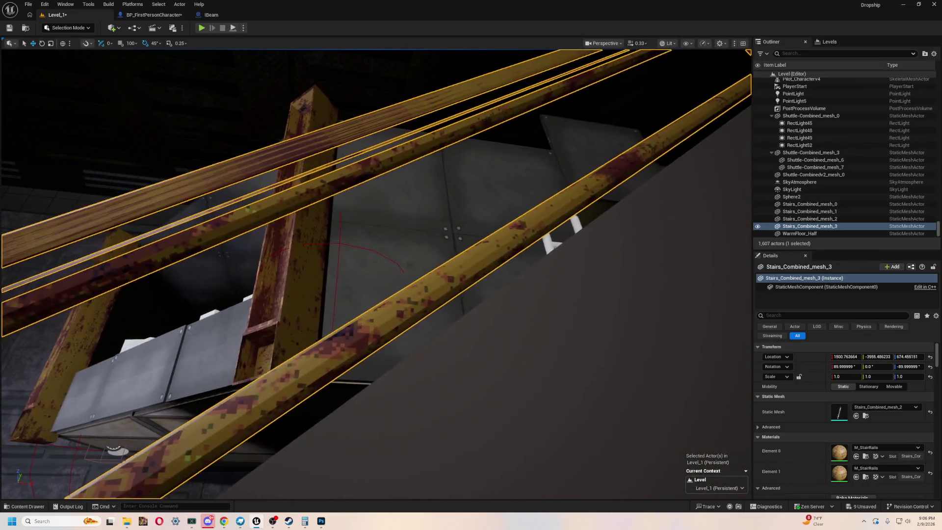
left_click_drag(579, 319, 580, 320)
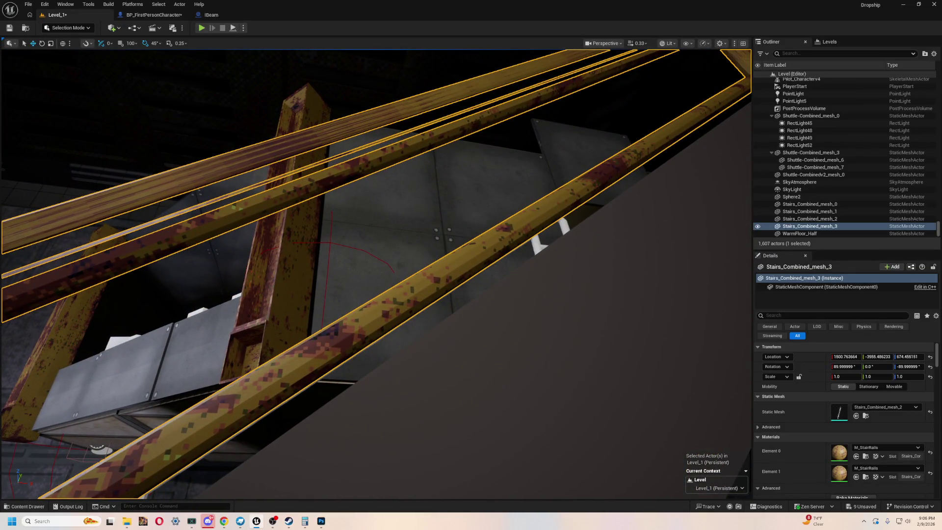
left_click(304, 236)
left_click_drag(304, 236, 427, 175)
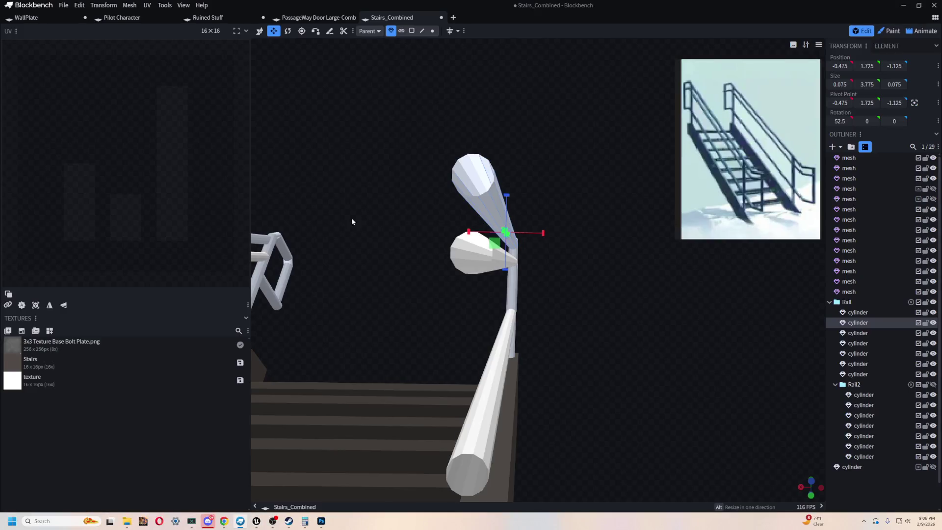
mouse_move(352, 220)
left_mouse_down()
mouse_move(394, 113)
mouse_move(423, 159)
mouse_move(473, 177)
mouse_move(412, 187)
mouse_move(381, 176)
mouse_move(610, 222)
mouse_move(624, 172)
mouse_move(607, 216)
left_mouse_up()
scroll(607, 217, "up", 2)
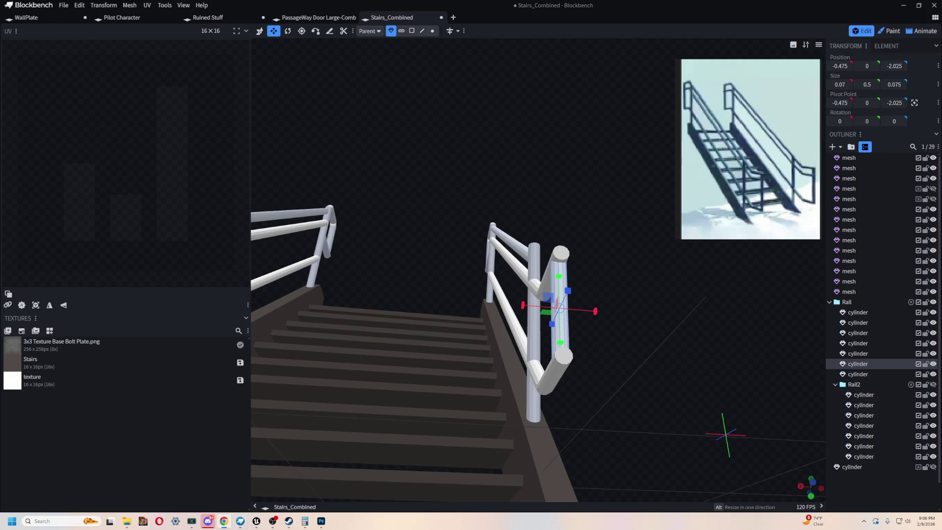
mouse_move(494, 151)
left_mouse_down()
mouse_move(536, 141)
mouse_move(519, 137)
left_mouse_up()
scroll(525, 137, "down", 3)
key("alt+Tab")
key("alt+Tab")
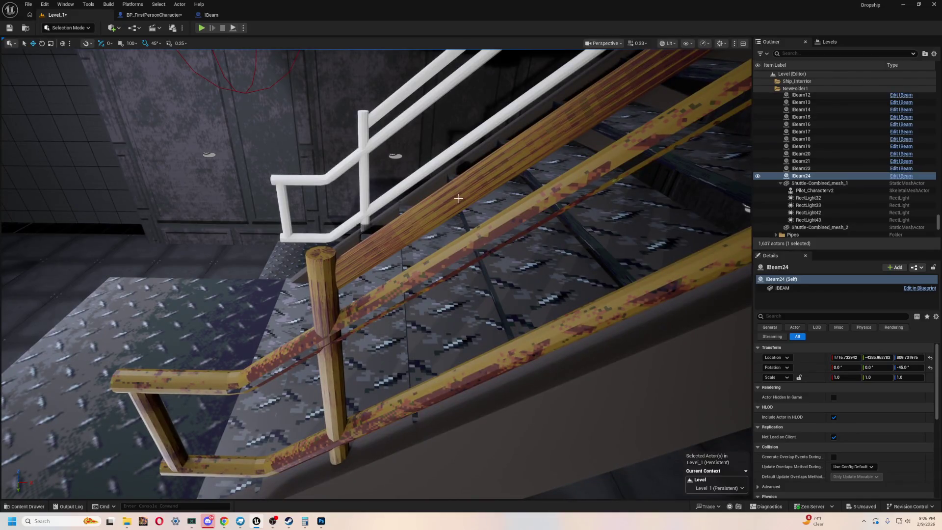
Set Element 1 and Element 0 of Stairs_Combined_mesh_3 to M_StairSteps and check the railing
left_click(415, 300)
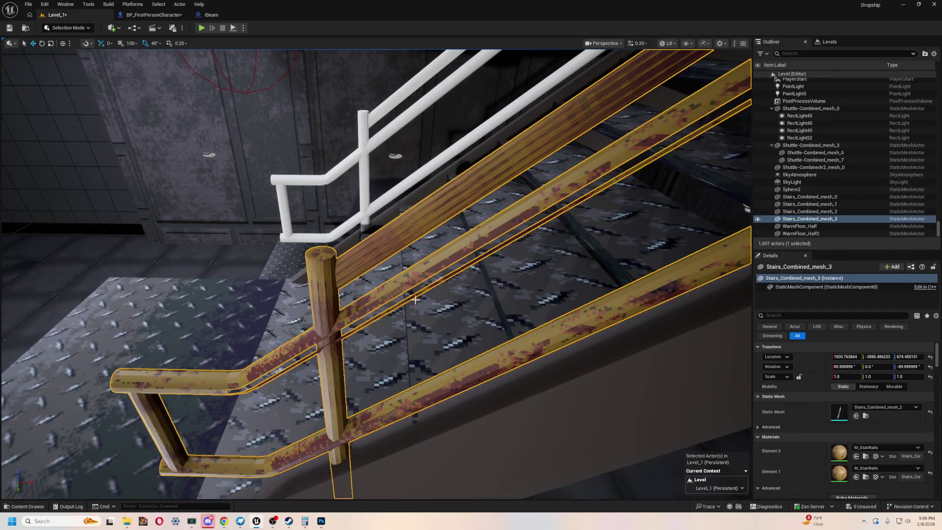
left_click(881, 469)
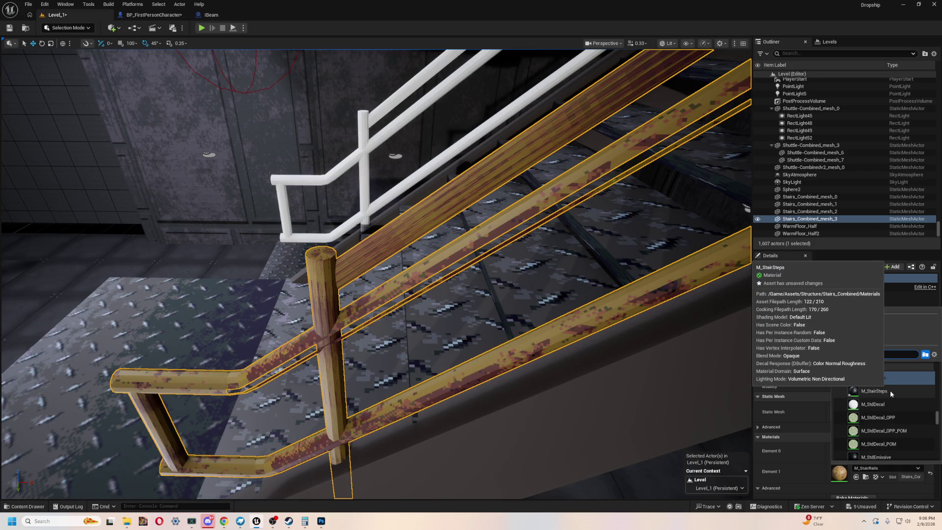
left_click(890, 393)
left_click(878, 447)
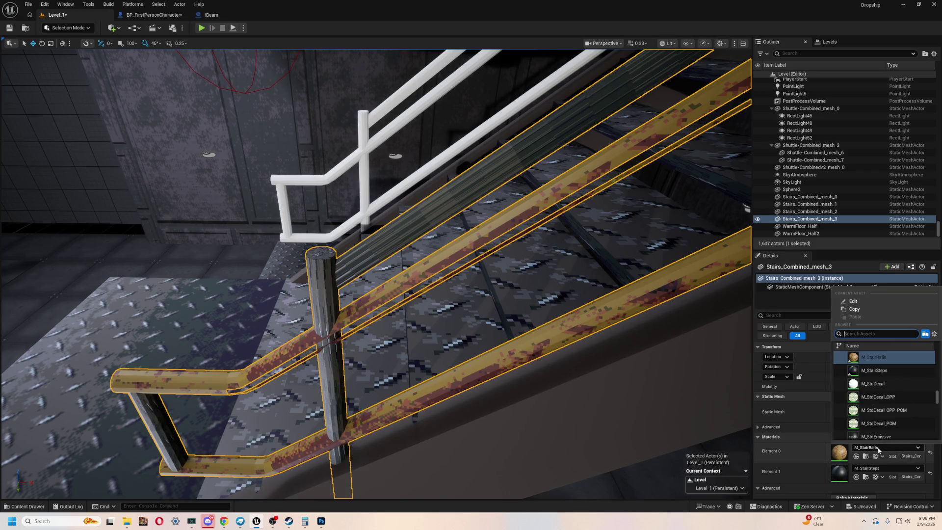
left_click(892, 372)
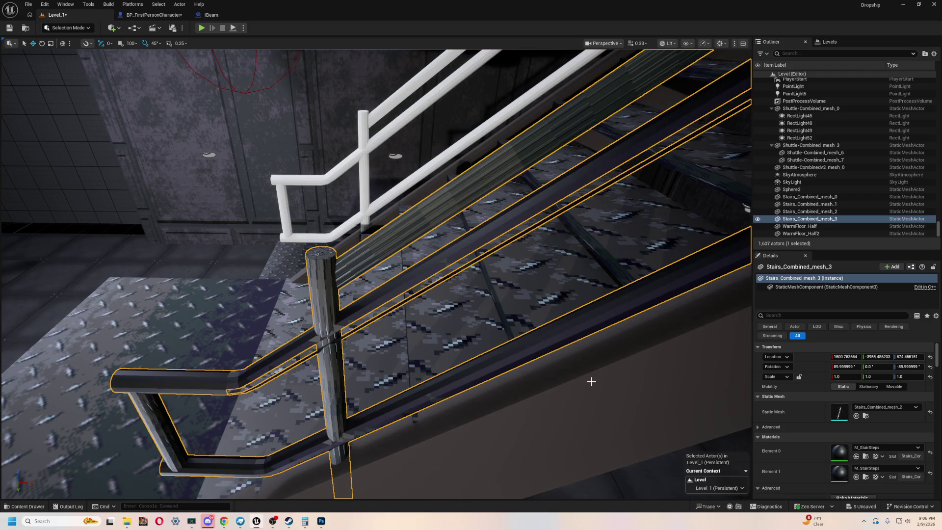
left_click(868, 448)
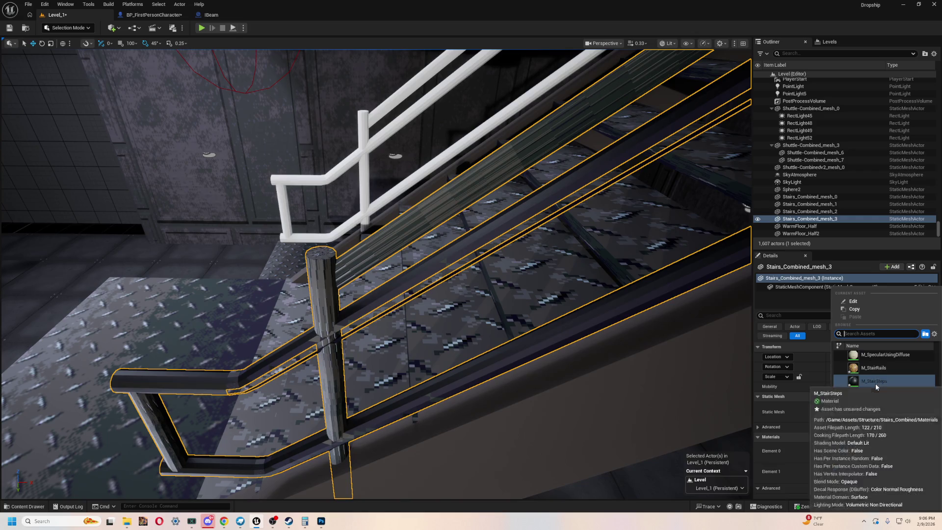
left_click_drag(373, 275, 343, 314)
left_click_drag(601, 169, 98, 199)
In Blockbench, delete the selected Rail2 cylinder
key("alt+Tab")
scroll(505, 167, "up", 5)
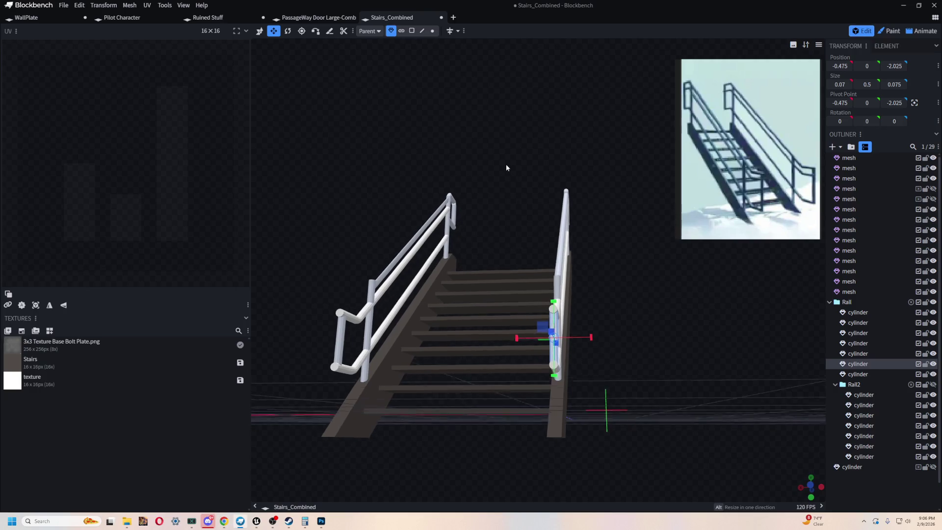
mouse_move(441, 186)
left_mouse_down()
mouse_move(450, 168)
mouse_move(508, 145)
left_mouse_up()
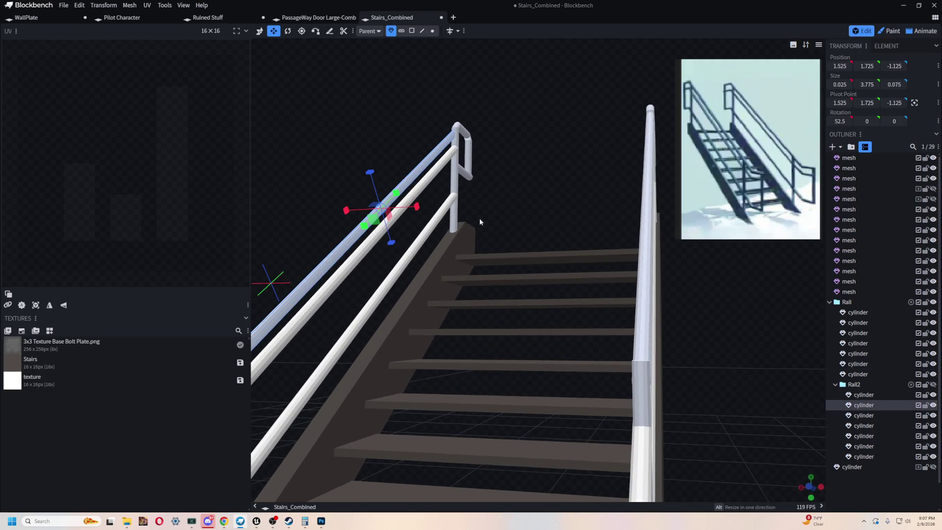
left_click_drag(480, 222, 490, 215)
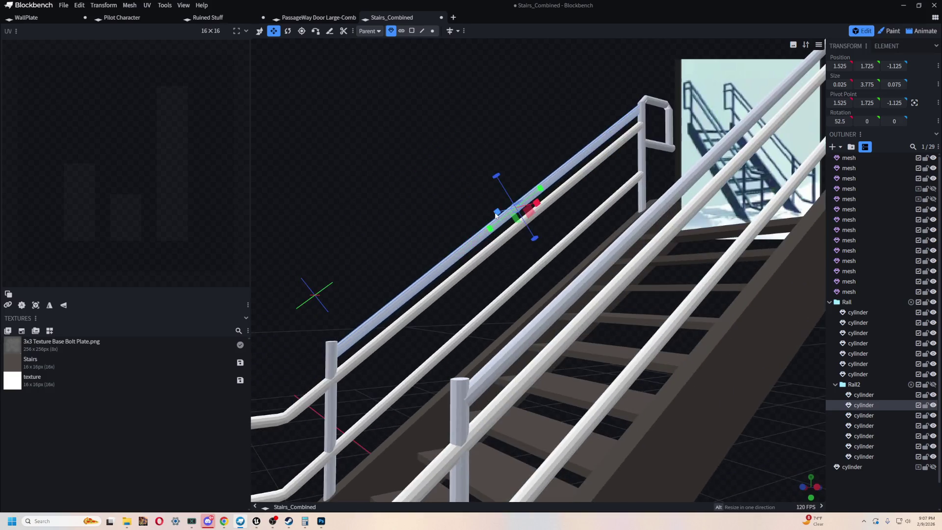
key("Delete")
Duplicate the widened Rail handrail cylinder and move the copy to X 1.525 on the left railing
left_click(562, 301)
key("s")
mouse_move(401, 184)
left_mouse_down()
mouse_move(437, 195)
mouse_move(517, 153)
mouse_move(545, 162)
left_mouse_up()
key("ctrl+c")
key("ctrl+d")
mouse_move(598, 215)
left_mouse_down()
mouse_move(382, 208)
mouse_move(346, 217)
mouse_move(454, 193)
mouse_move(530, 231)
mouse_move(530, 258)
mouse_move(507, 268)
mouse_move(347, 207)
mouse_move(291, 197)
mouse_move(452, 153)
mouse_move(435, 113)
mouse_move(439, 139)
mouse_move(525, 151)
left_mouse_up()
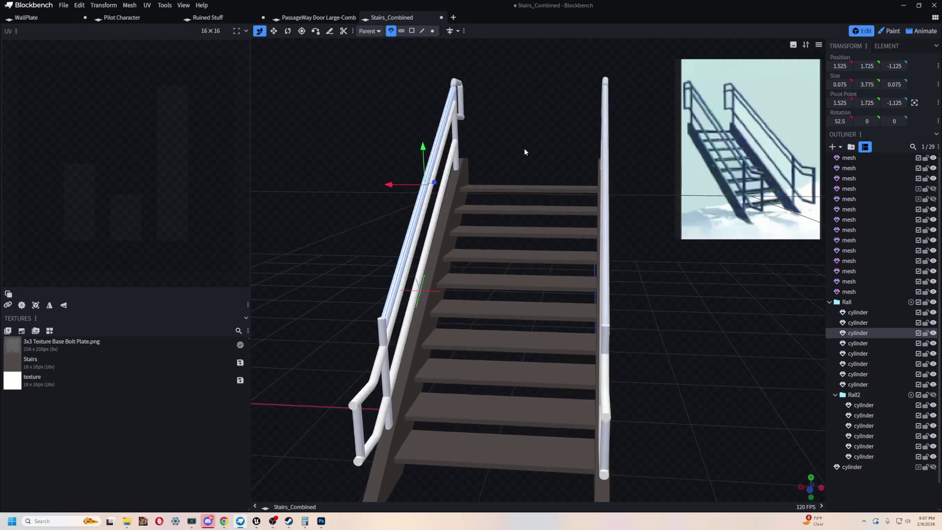
key("alt+Tab")
key("alt+Tab")
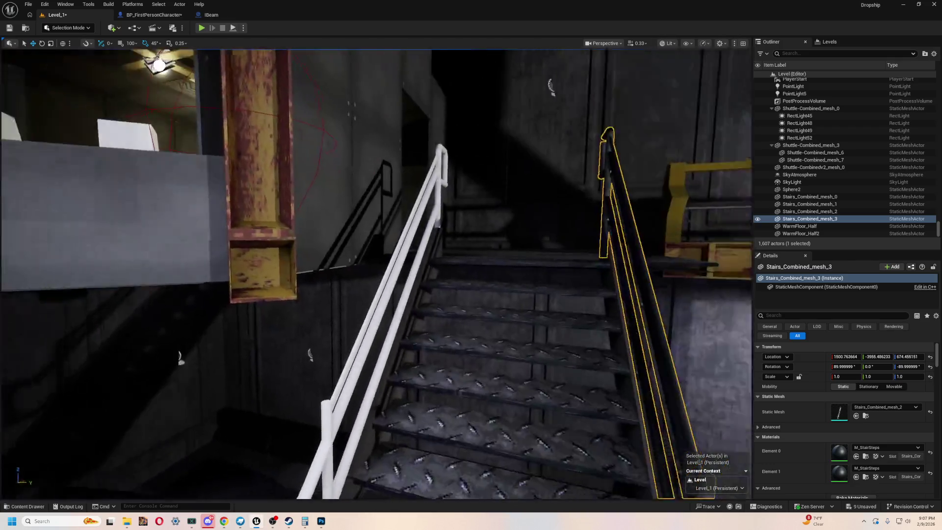
Select the Stairs_Combined_mesh_2 rails and set Element 0 to DitheredOrangeMetal_Mat
mouse_move(379, 227)
left_mouse_down()
mouse_move(343, 231)
mouse_move(402, 226)
mouse_move(379, 227)
left_mouse_up()
left_click(379, 227)
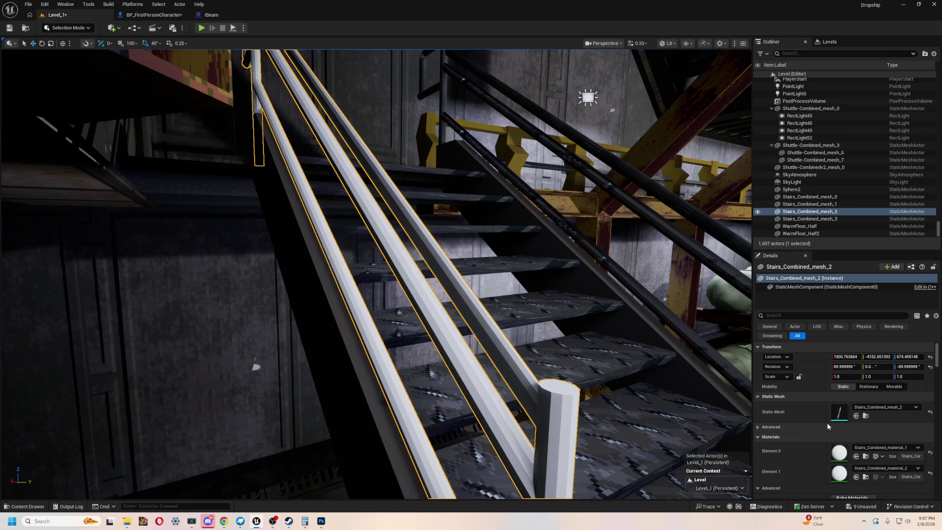
left_click(869, 447)
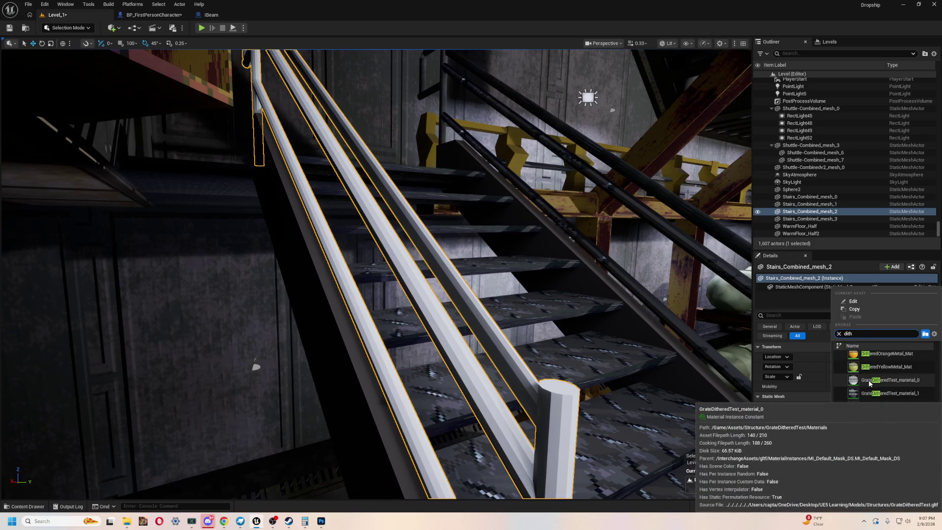
left_click(899, 354)
mouse_move(295, 442)
left_mouse_down()
mouse_move(285, 479)
mouse_move(588, 249)
left_mouse_up()
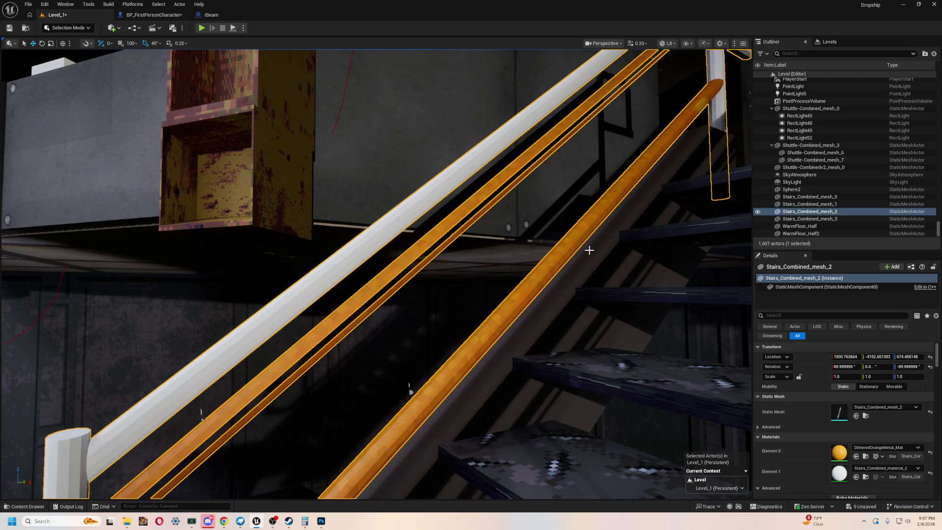
scroll(634, 207, "down", 10)
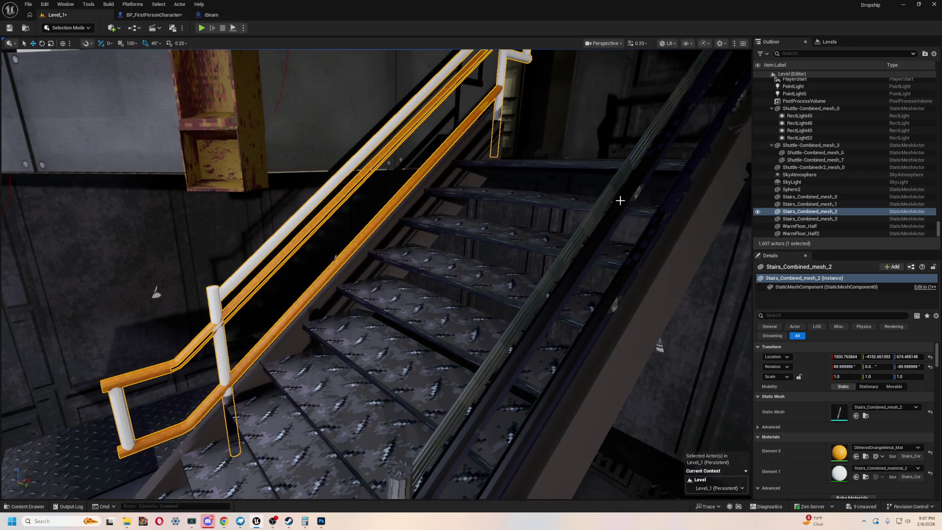
scroll(216, 178, "up", 8)
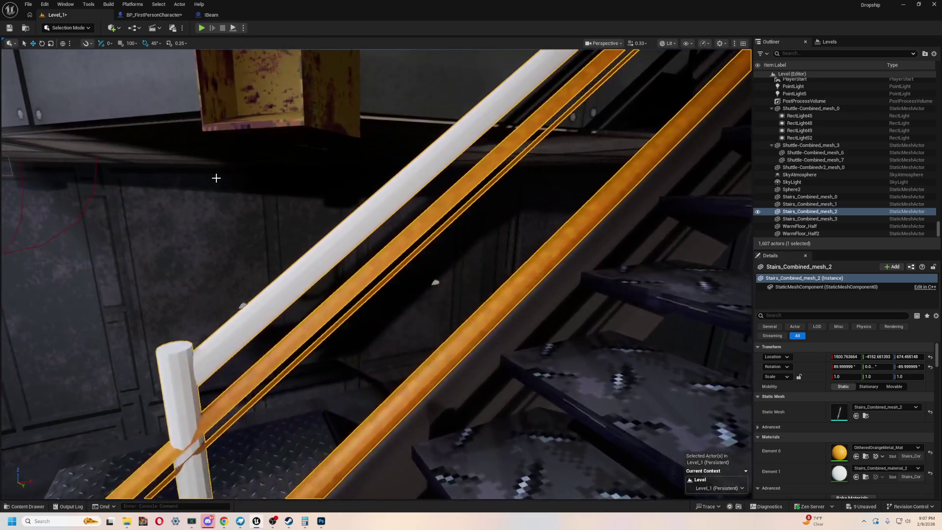
key("ctrl+space")
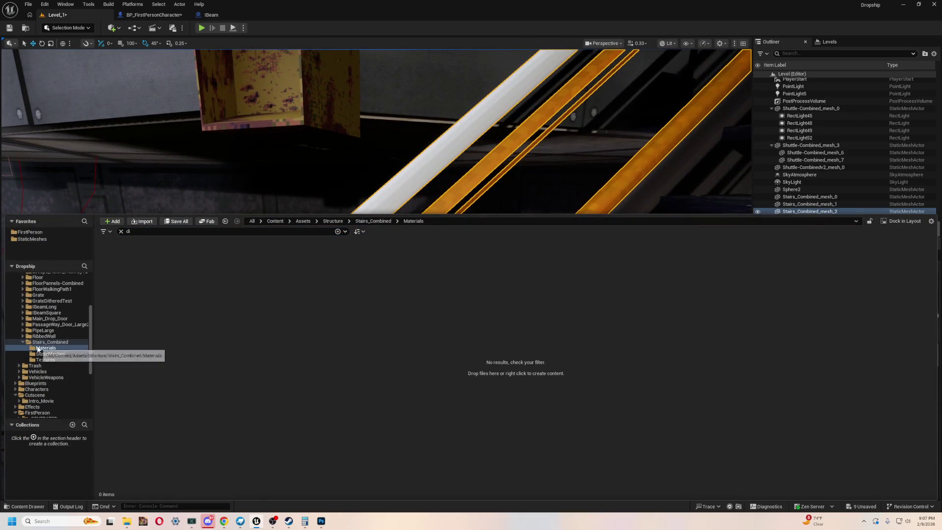
In Stairs_Combined/Materials with the filter cleared, apply Stairs_Combined_material_1 to the rail material slot
left_click(49, 354)
left_click(46, 348)
left_click(121, 232)
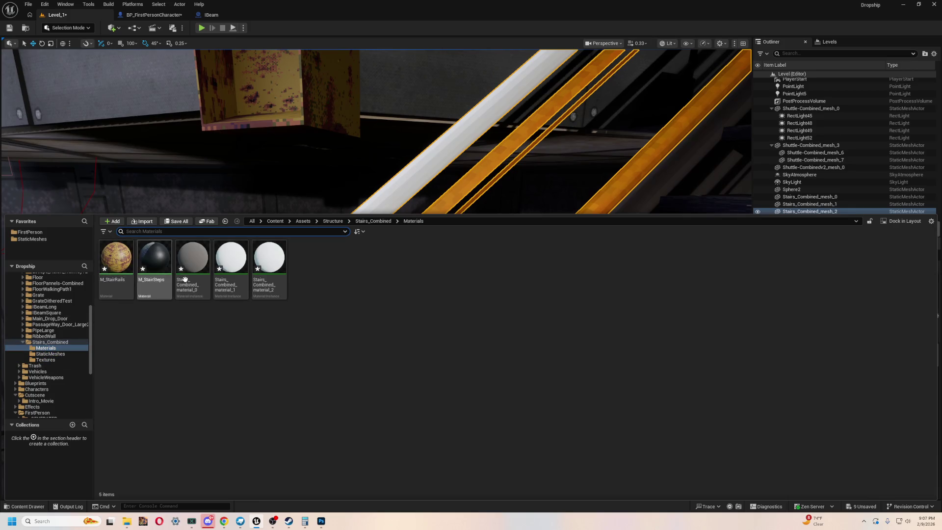
left_click(184, 192)
key("ctrl+space")
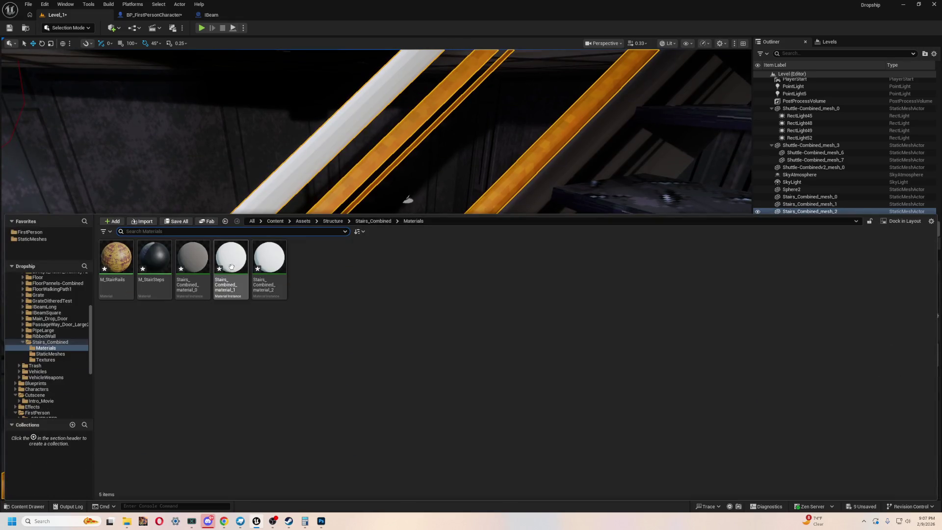
mouse_move(231, 260)
left_mouse_down()
mouse_move(775, 196)
mouse_move(841, 496)
mouse_move(839, 449)
left_mouse_up()
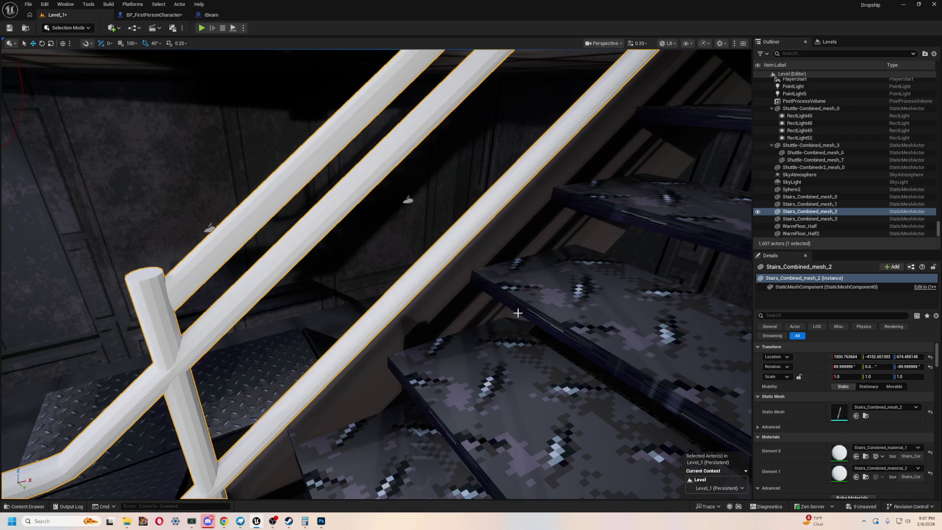
Apply Stairs_Combined_material_1 to the middle handrail and stairs, undoing an accidental Stairs_Combined_material_2 placement
key("ctrl+space")
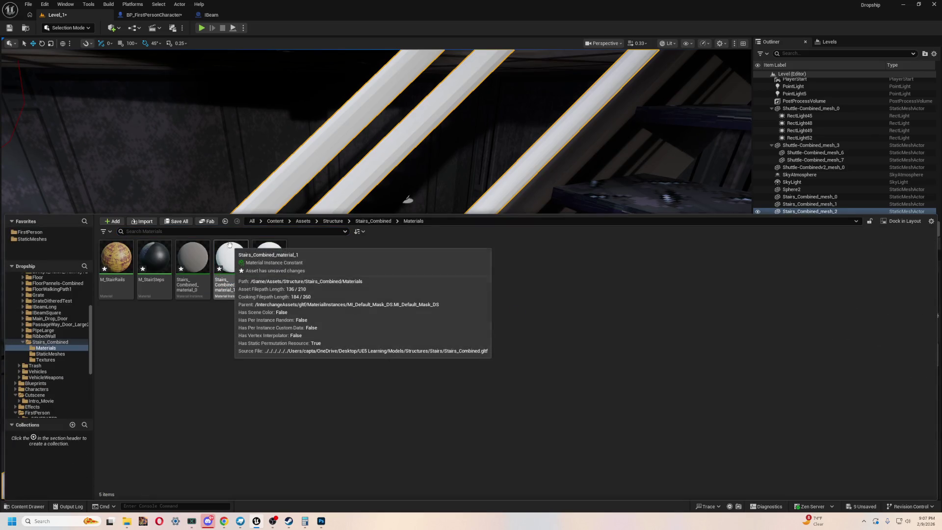
mouse_move(344, 147)
left_mouse_down()
mouse_move(285, 162)
mouse_move(324, 152)
left_mouse_up()
key("ctrl+space")
mouse_move(227, 269)
left_mouse_down()
mouse_move(293, 209)
mouse_move(466, 217)
mouse_move(445, 220)
left_mouse_up()
key("ctrl+space")
mouse_move(269, 458)
left_mouse_down()
mouse_move(301, 273)
mouse_move(492, 178)
mouse_move(491, 228)
mouse_move(472, 235)
mouse_move(474, 294)
left_mouse_up()
key("ctrl+z")
key("ctrl+space")
mouse_move(231, 260)
left_mouse_down()
mouse_move(536, 273)
mouse_move(524, 281)
left_mouse_up()
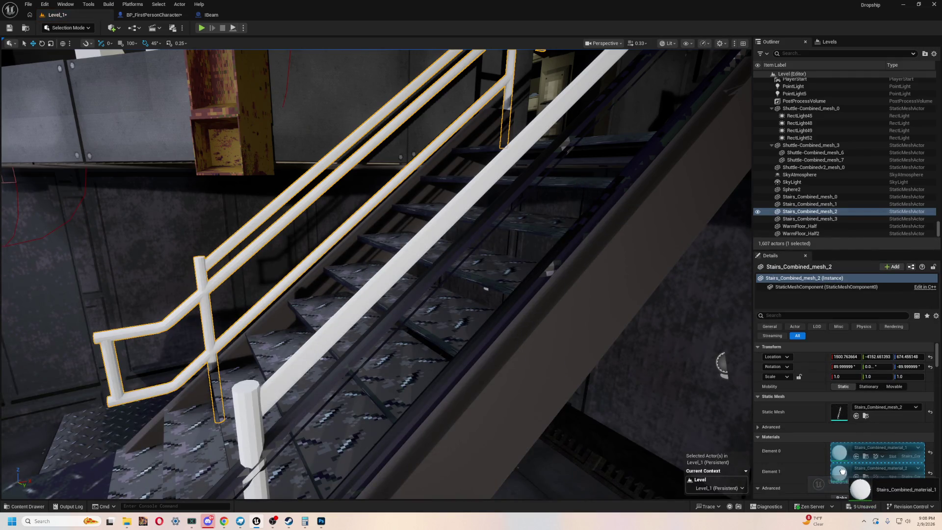
left_click_drag(353, 289, 353, 288)
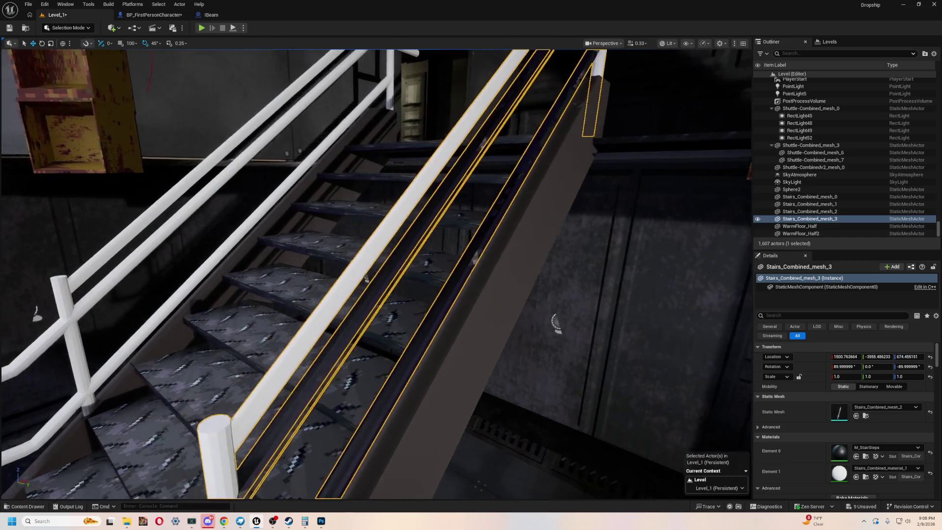
Put Stairs_Combined_material_1 into Element 0 of Stairs_Combined_mesh_3, then select that material asset
key("ctrl+space")
mouse_move(231, 260)
left_mouse_down()
mouse_move(785, 211)
mouse_move(842, 442)
mouse_move(837, 473)
mouse_move(833, 450)
mouse_move(842, 447)
left_mouse_up()
key("ctrl+space")
left_click(304, 351)
left_click(227, 268)
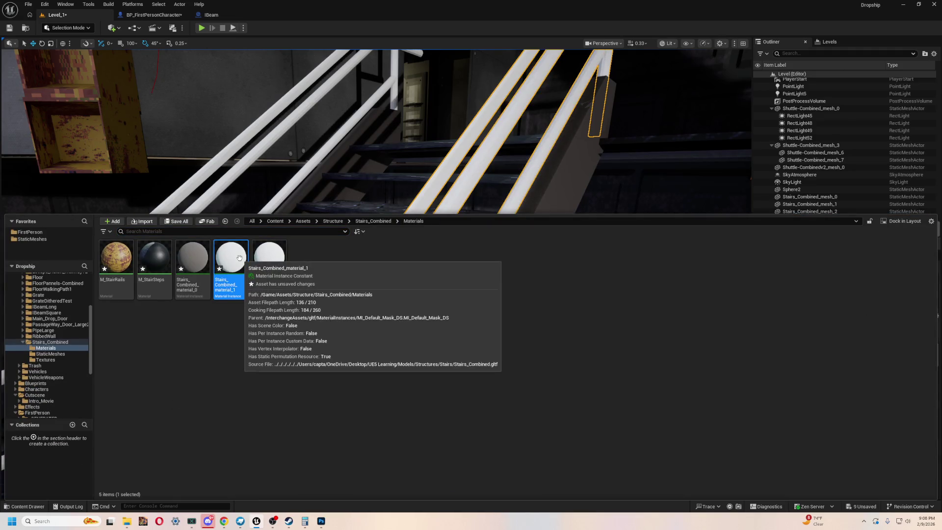
right_click(239, 258)
left_click(524, 318)
Open Stairs_Combined_material_1 and browse BaseColorTexture options for 'ither' textures without choosing one
double_click(241, 264)
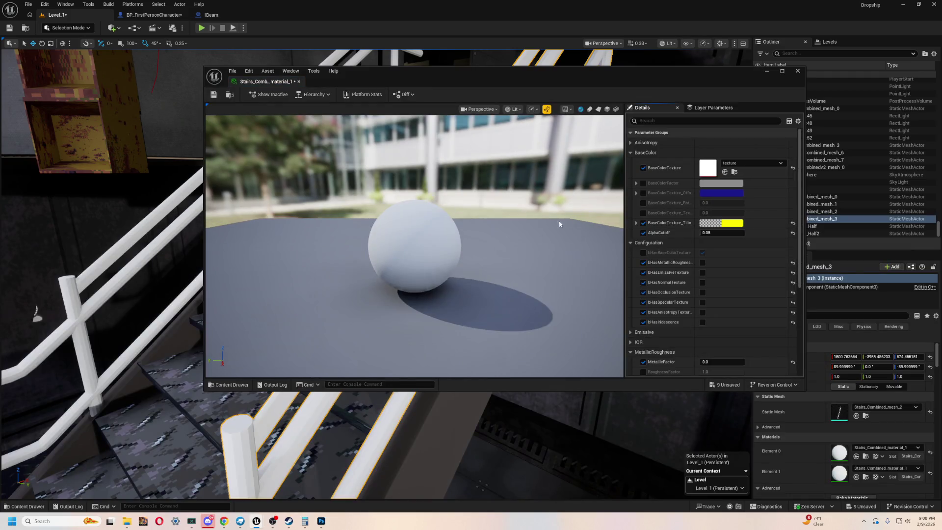
left_click(730, 165)
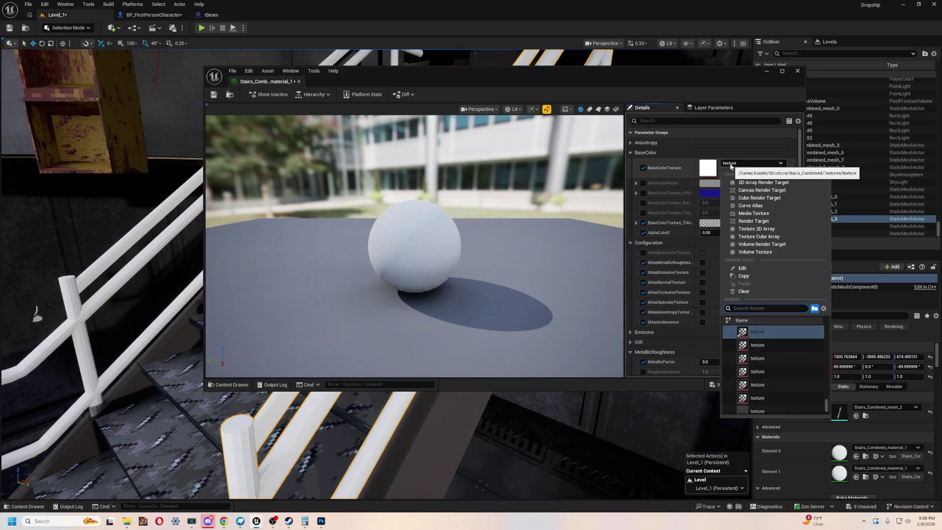
scroll(783, 351, "down", 5)
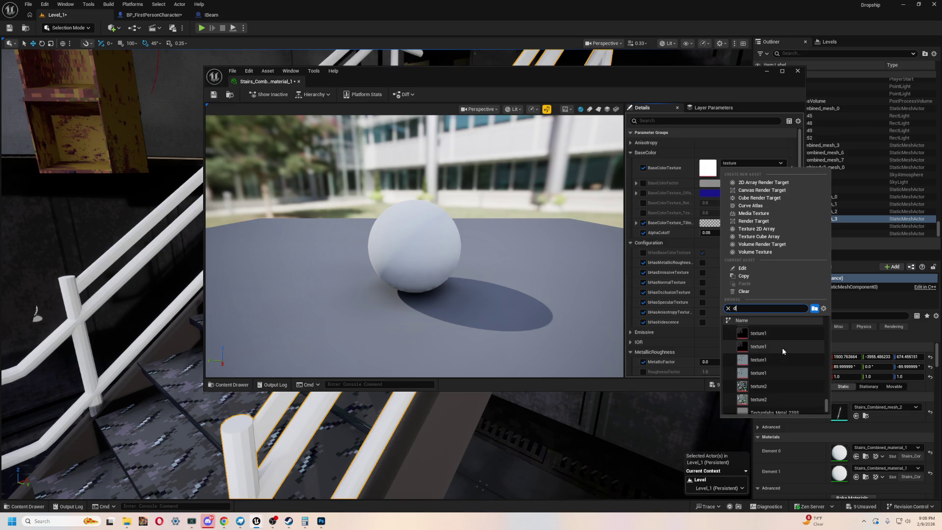
type("ither")
scroll(802, 352, "up", 4)
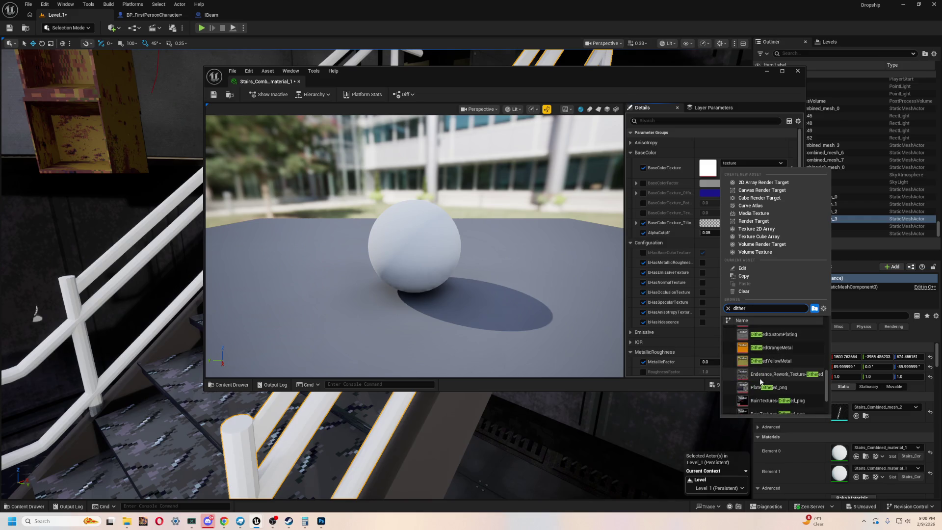
scroll(785, 371, "up", 3)
scroll(783, 370, "up", 3)
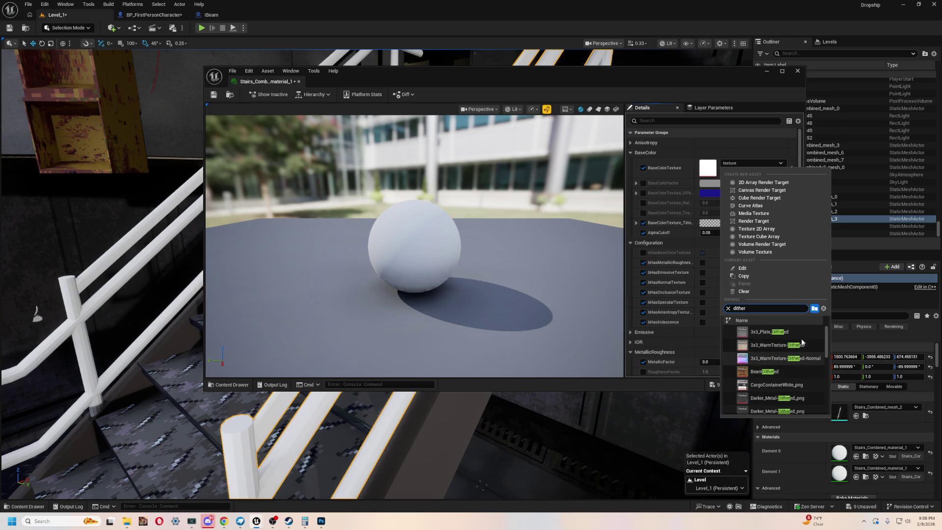
scroll(800, 336, "down", 5)
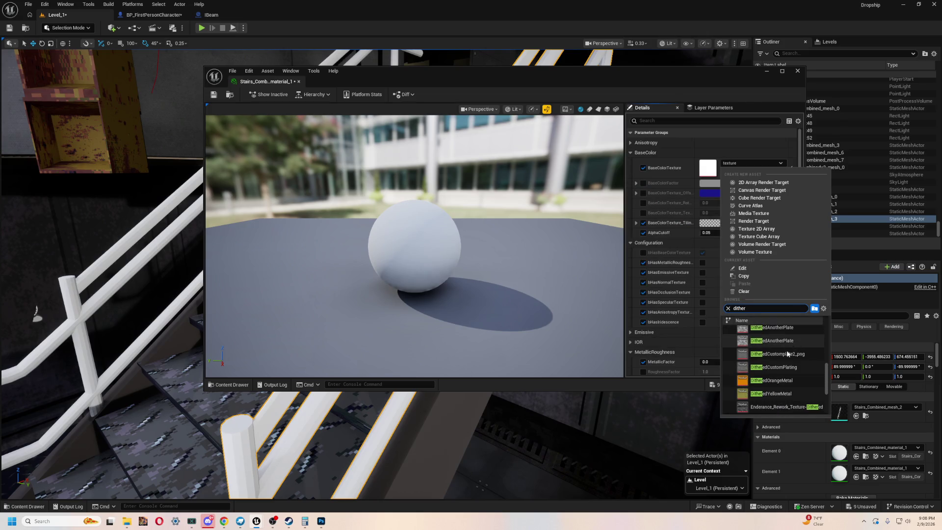
scroll(787, 408, "down", 1)
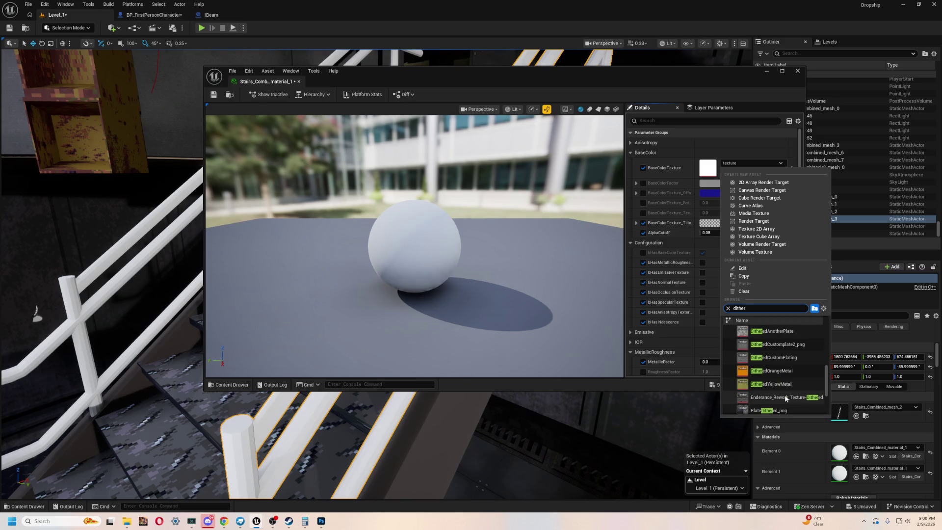
scroll(786, 399, "up", 5)
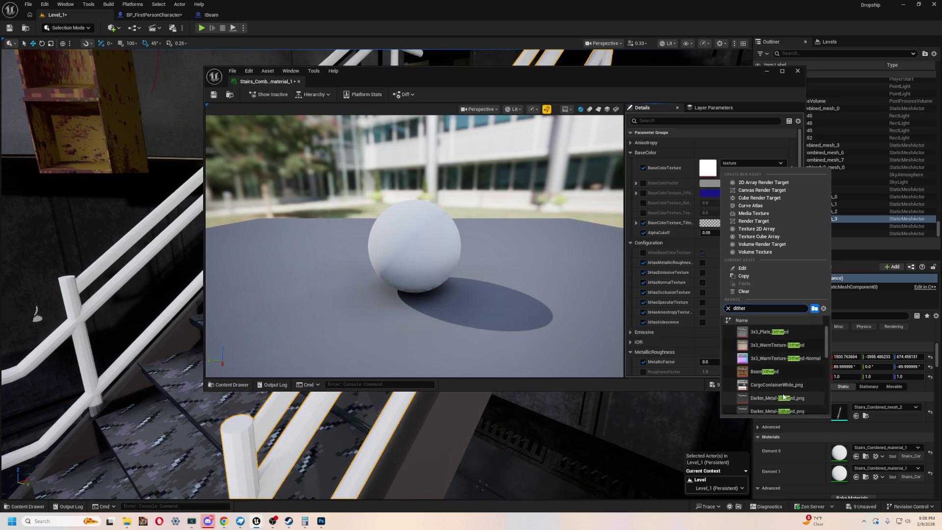
left_click(425, 82)
Reposition and enlarge the material instance editor window
left_click_drag(425, 82, 263, 104)
left_click_drag(641, 412, 706, 464)
left_click_drag(251, 100, 266, 92)
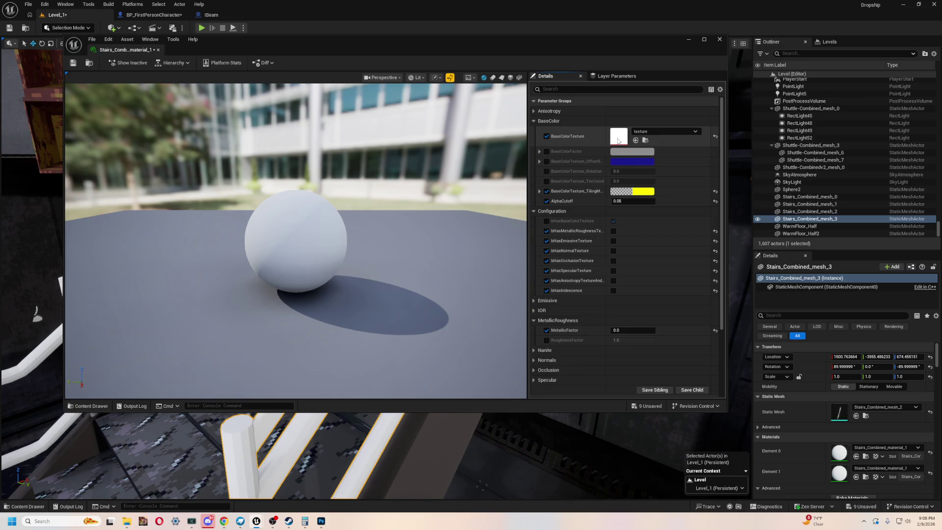
scroll(569, 265, "down", 5)
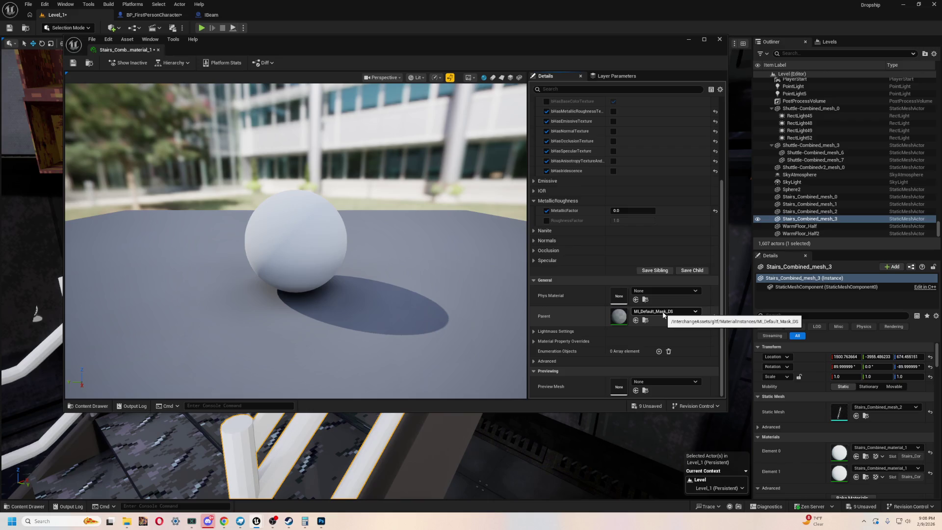
key("ctrl+space")
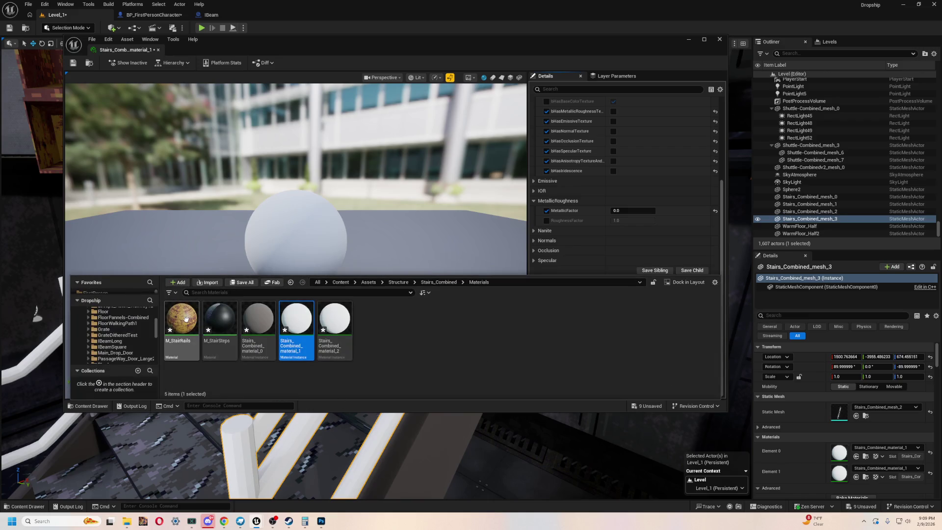
left_click(630, 327)
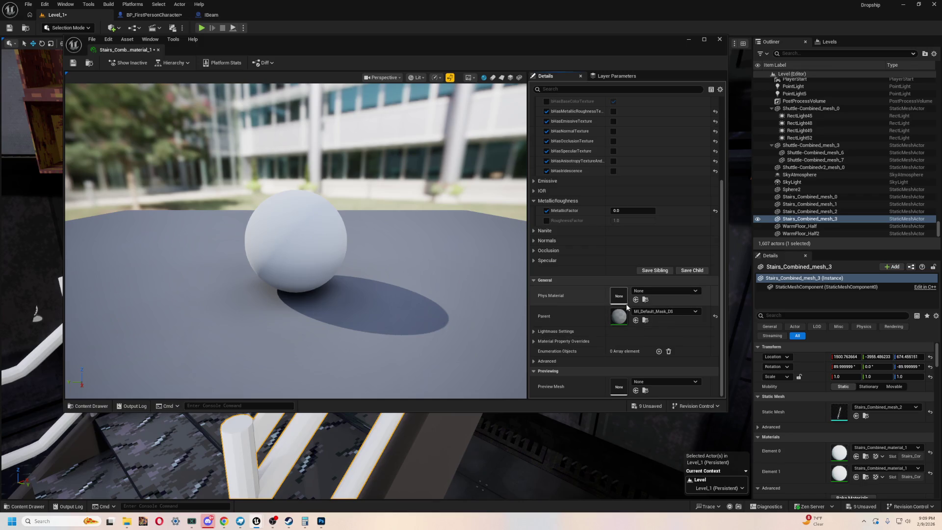
scroll(639, 317, "up", 5)
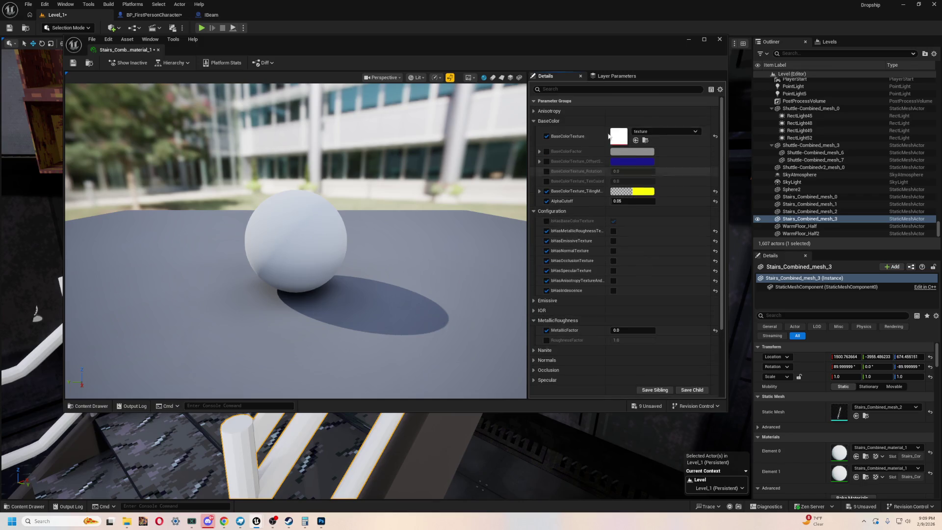
left_click(655, 131)
key("Escape")
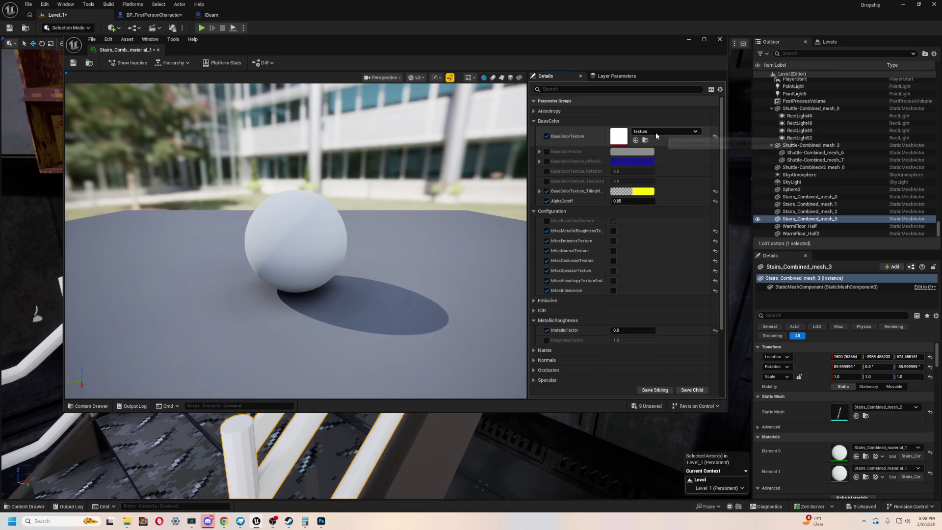
key("ctrl+space")
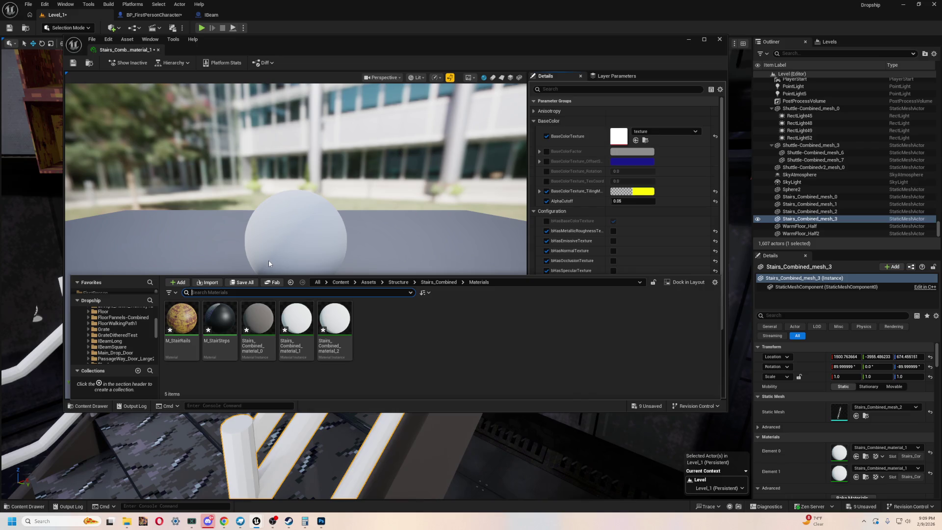
scroll(131, 320, "up", 5)
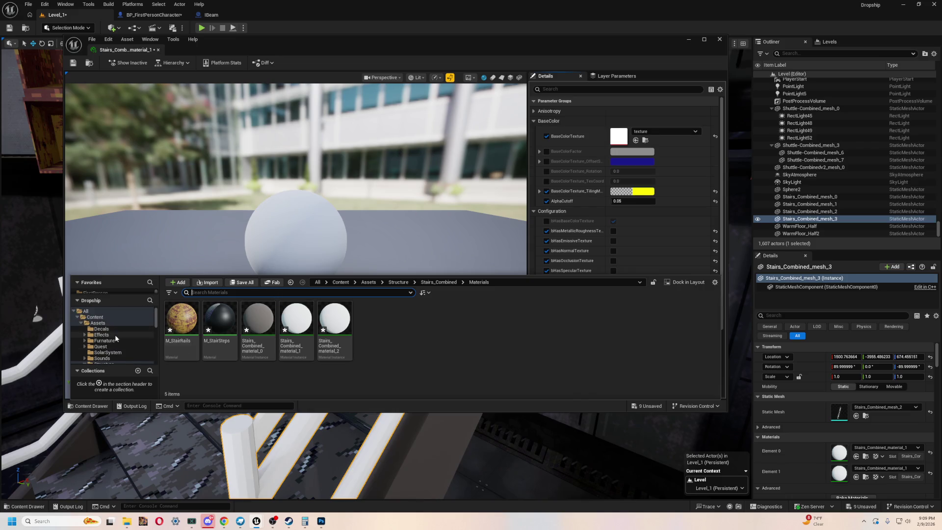
left_click(120, 316)
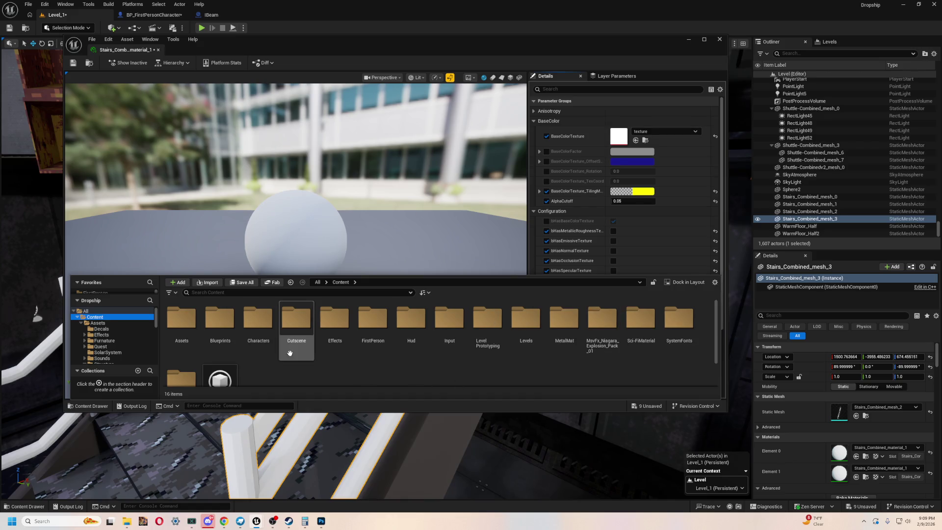
left_click_drag(343, 58, 368, 44)
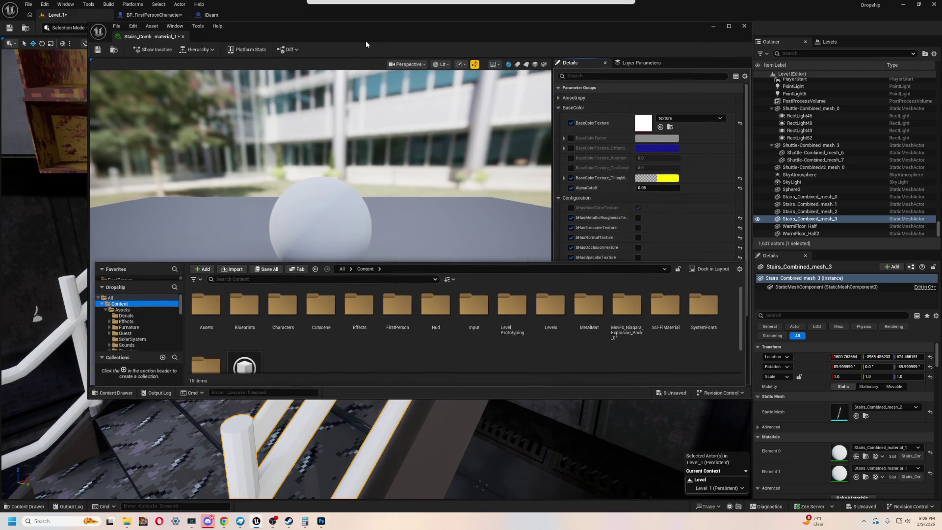
left_click(597, 17)
key("f")
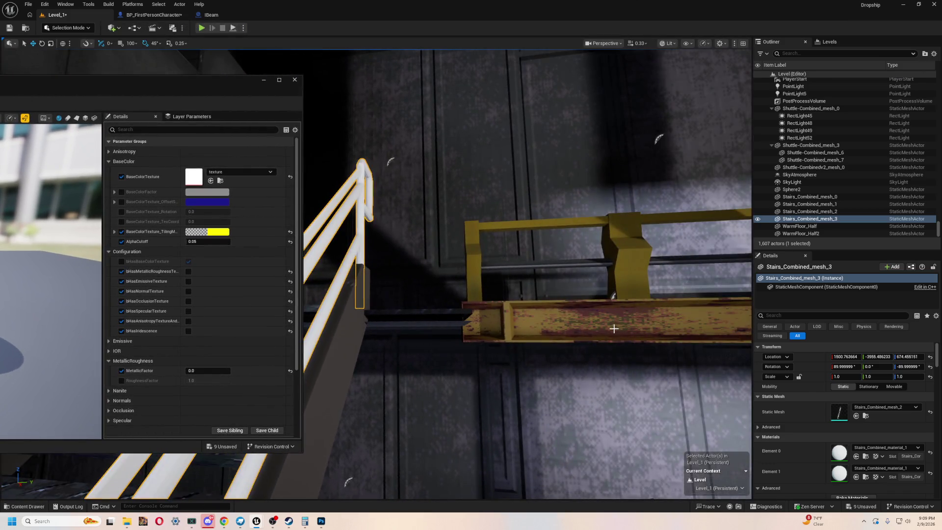
left_click(614, 328)
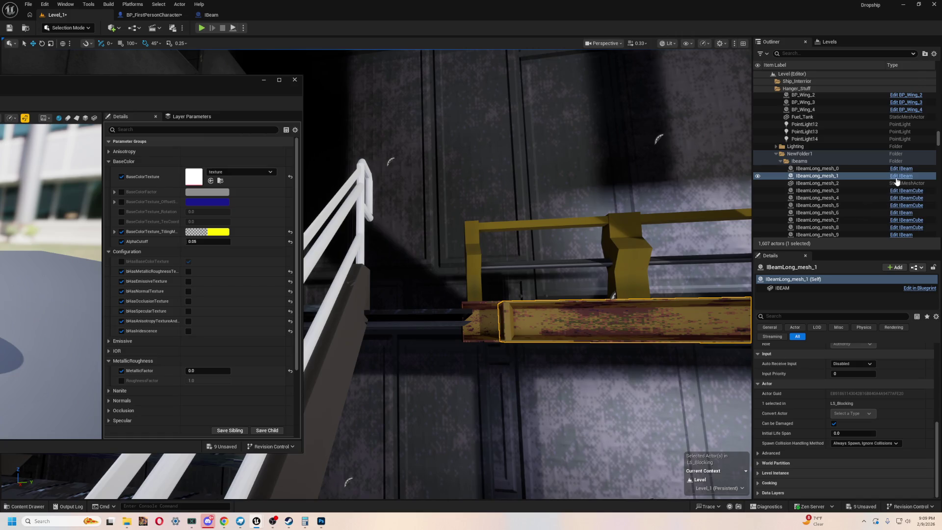
Open the IBeam blueprint and its BeamDithered_Mat material to locate the BeamDithered texture
left_click(901, 175)
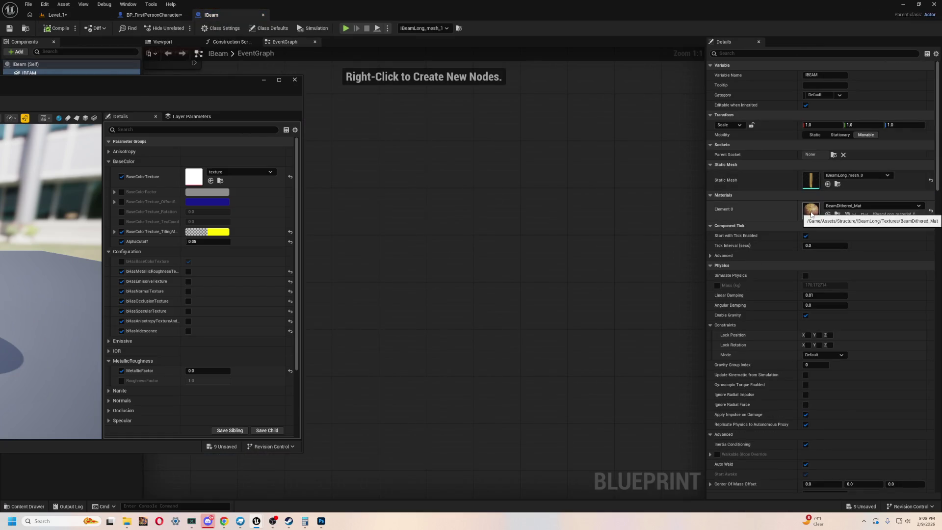
double_click(811, 210)
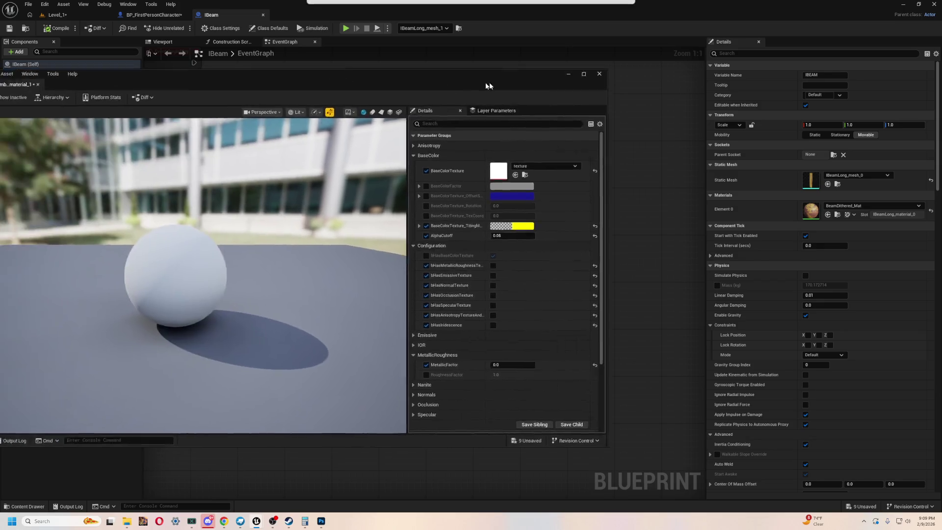
left_click(650, 168)
left_click(654, 166)
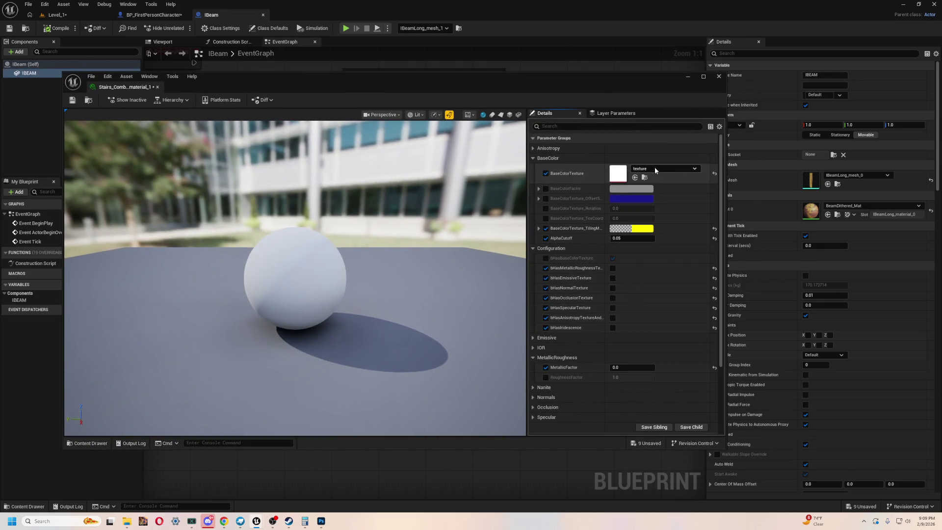
left_click(841, 207)
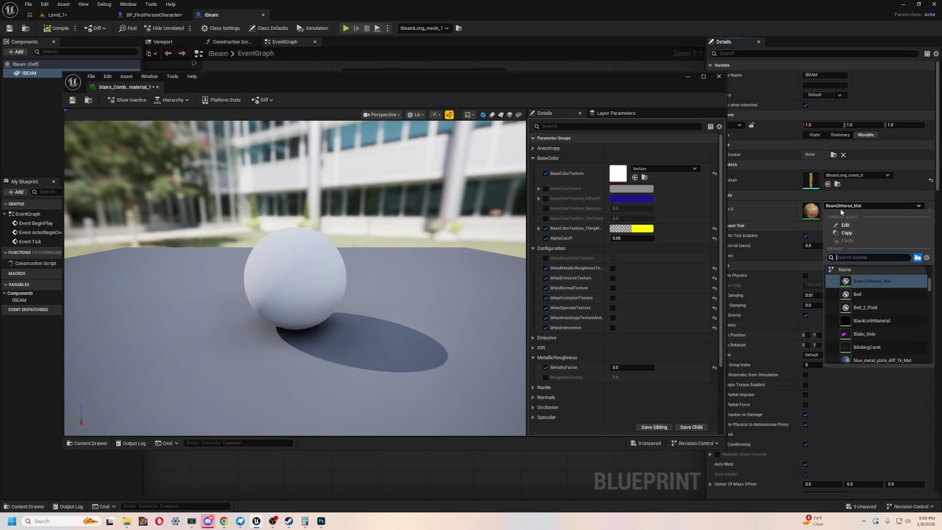
double_click(814, 215)
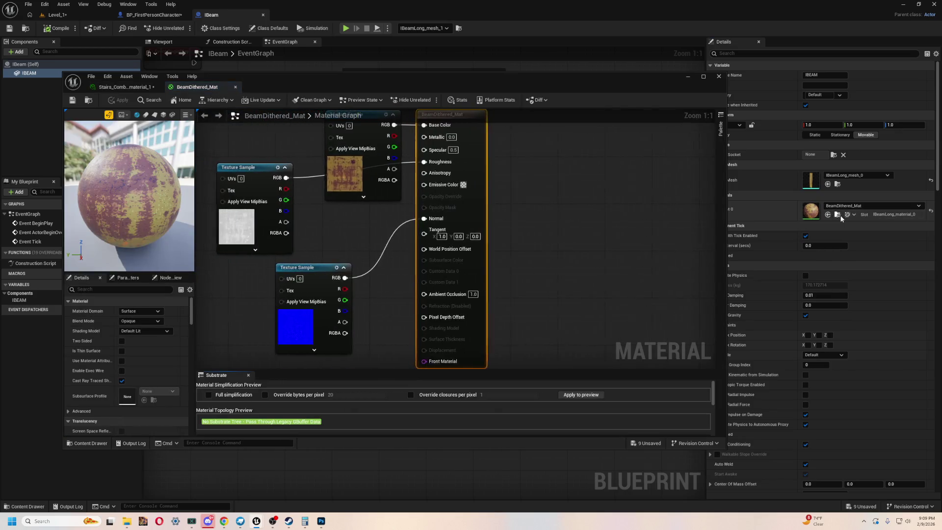
double_click(343, 191)
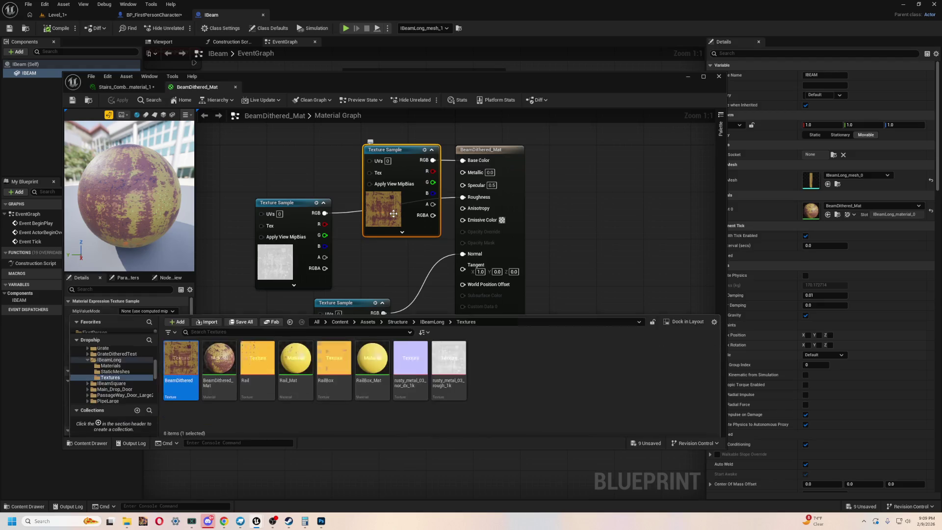
left_click(602, 166)
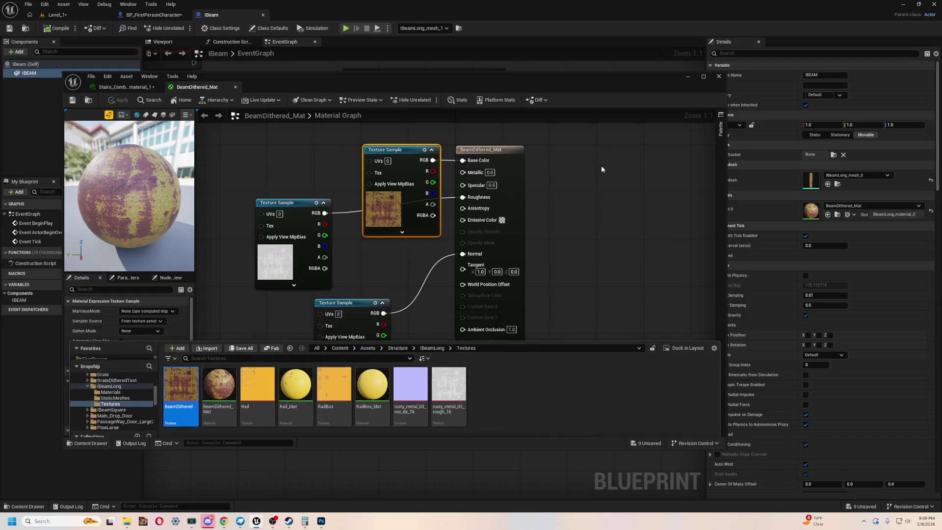
Close the BeamDithered_Mat editor and IBeam blueprint, returning to the Level_1 view
left_click_drag(504, 79, 459, 95)
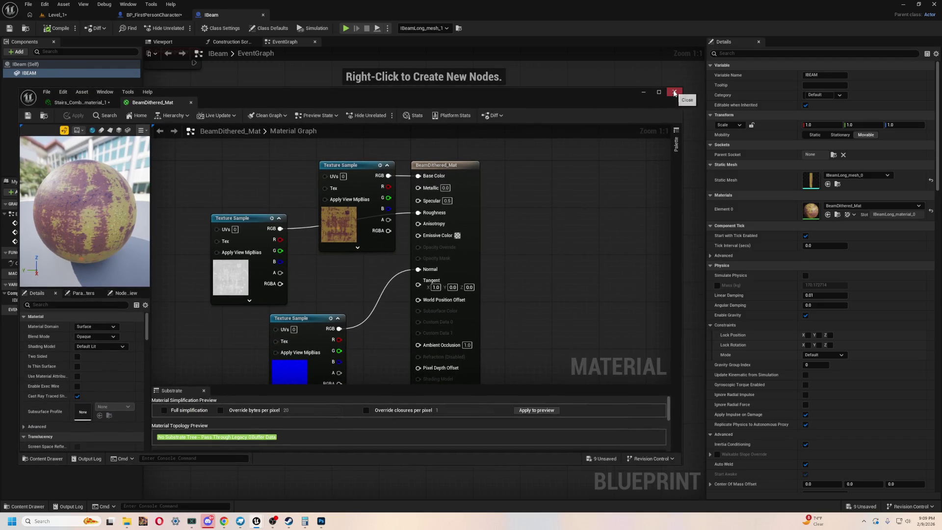
left_click(674, 94)
left_click_drag(368, 296, 419, 292)
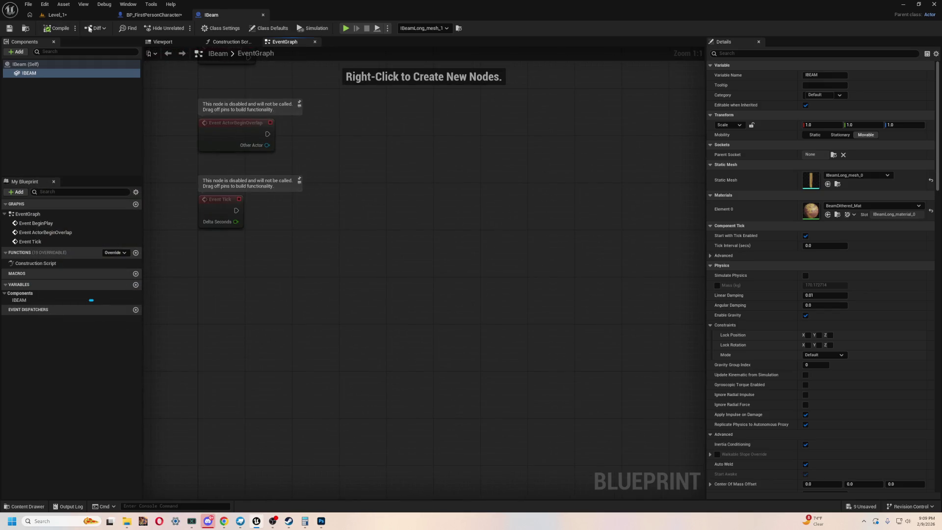
left_click(172, 19)
left_click(96, 18)
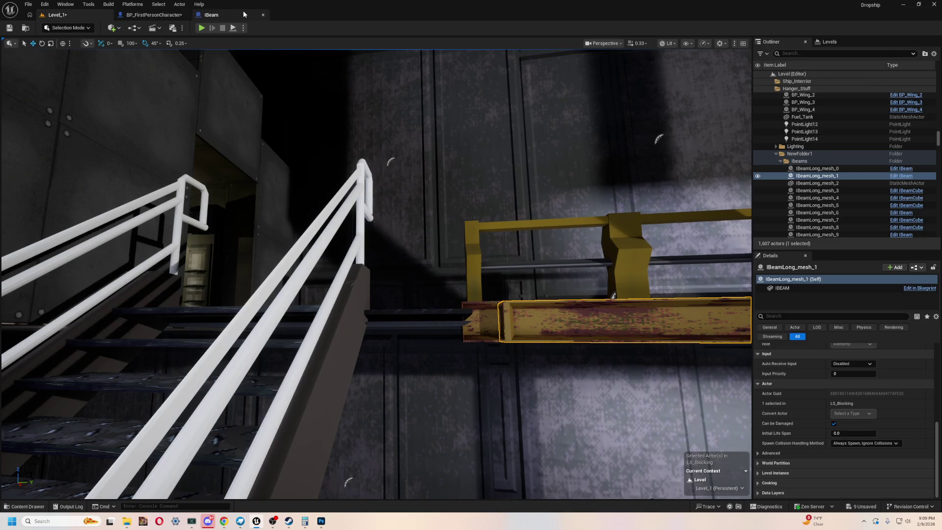
Close the IBeam blueprint editor
left_click(242, 13)
left_click(263, 14)
left_click(72, 11)
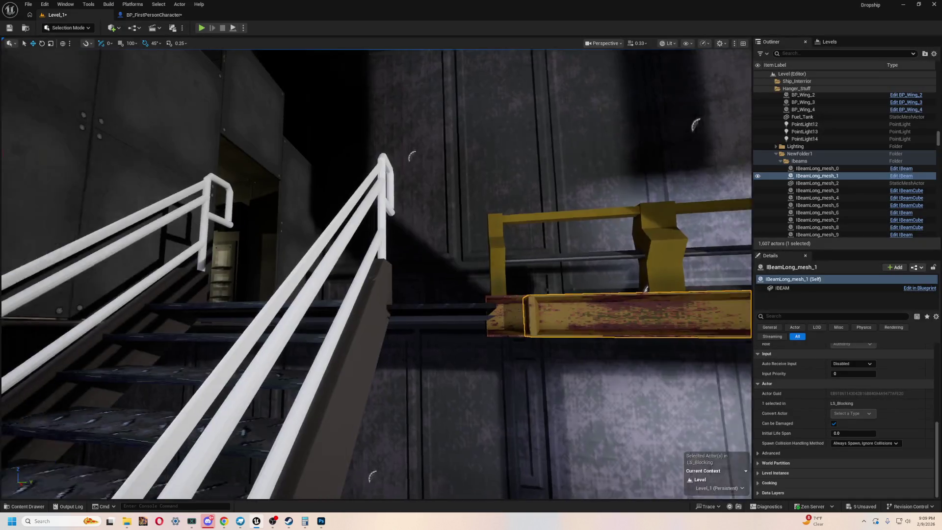
Select the stair railing Stairs_Combined_mesh_3 and find its material slot in Details
key("ctrl+space")
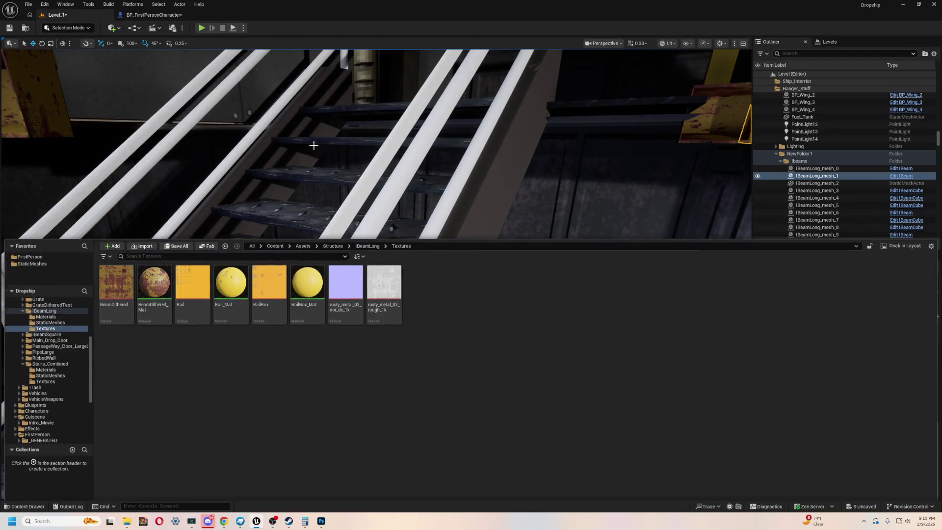
left_click(444, 192)
scroll(810, 398, "up", 10)
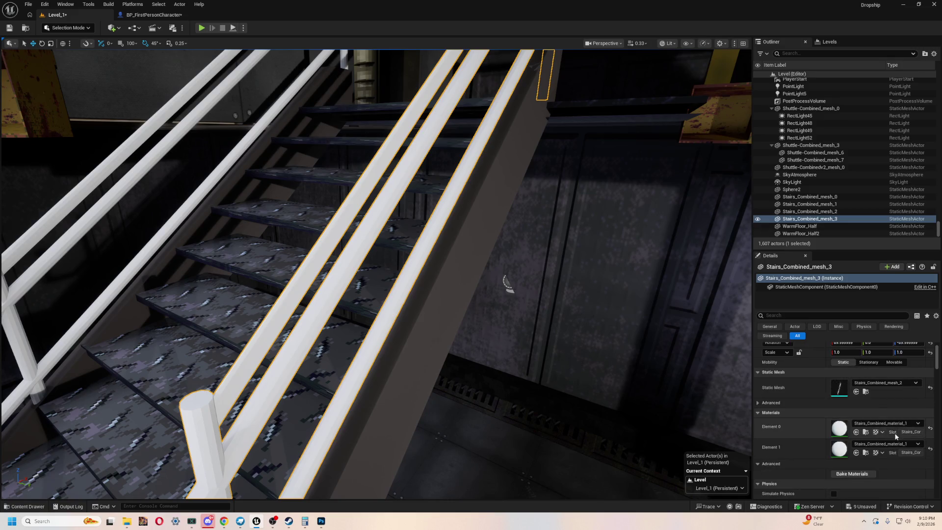
left_click(865, 432)
Set Stairs_Combined_material_1's BaseColorTexture to BeamDithered
double_click(228, 256)
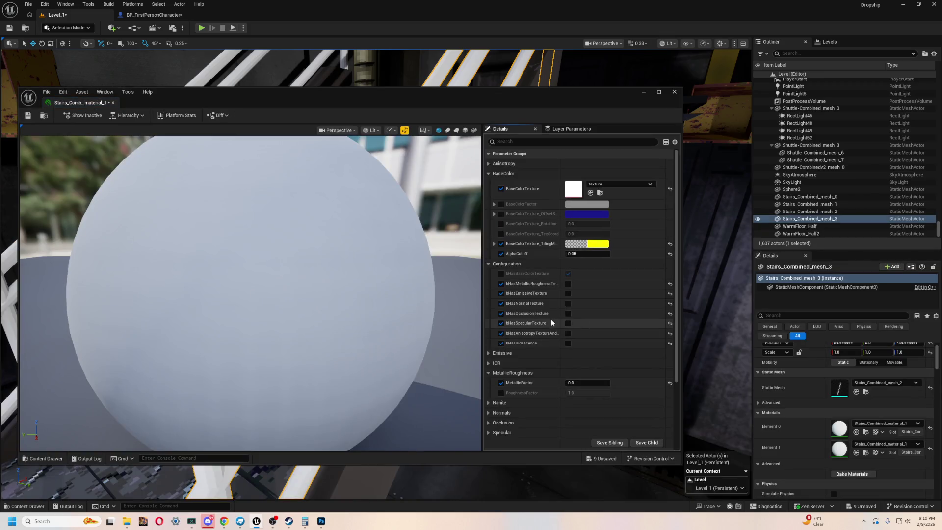
left_click(626, 184)
type("beam")
scroll(638, 388, "up", 5)
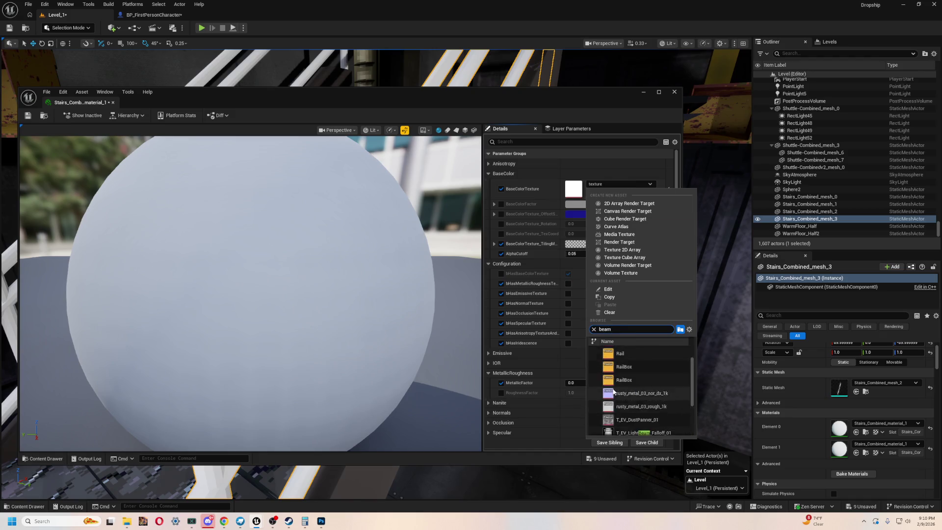
left_click(641, 351)
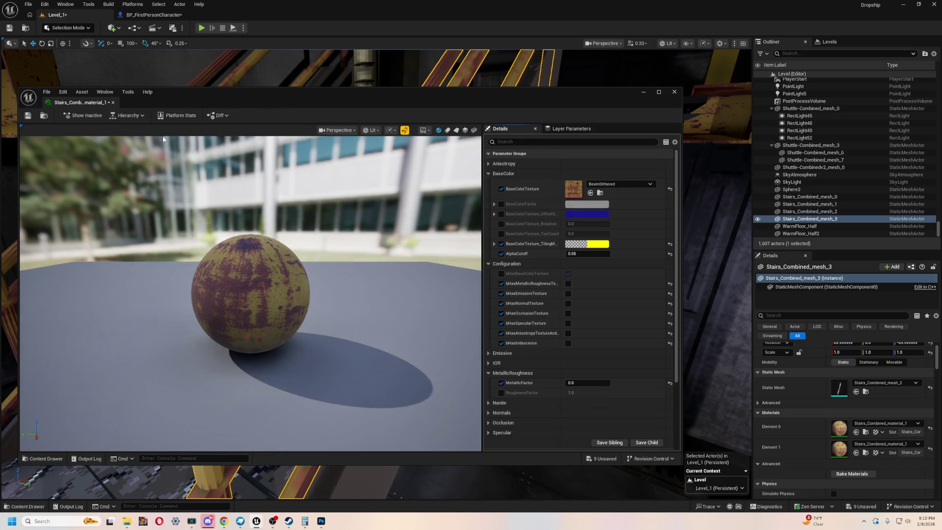
Save the material instance and close its editor window
left_click(28, 115)
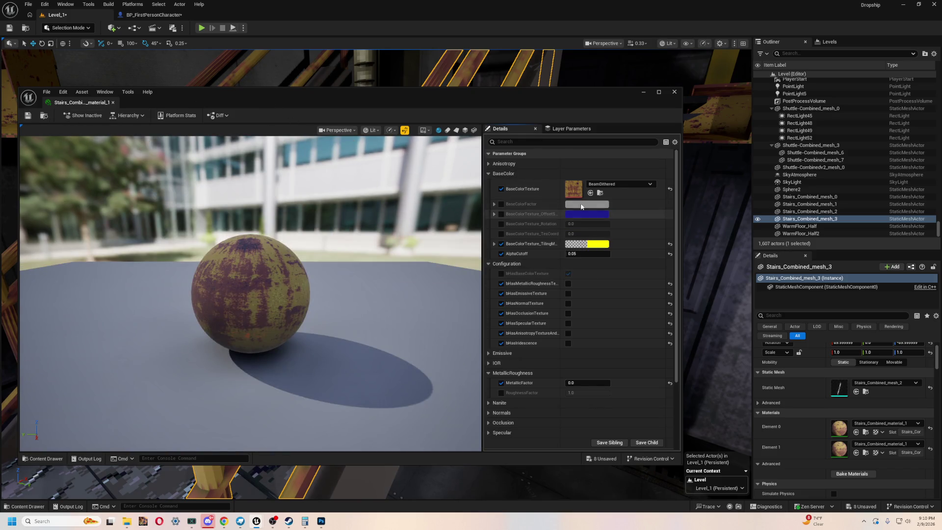
left_click_drag(512, 105, 541, 103)
left_click(703, 90)
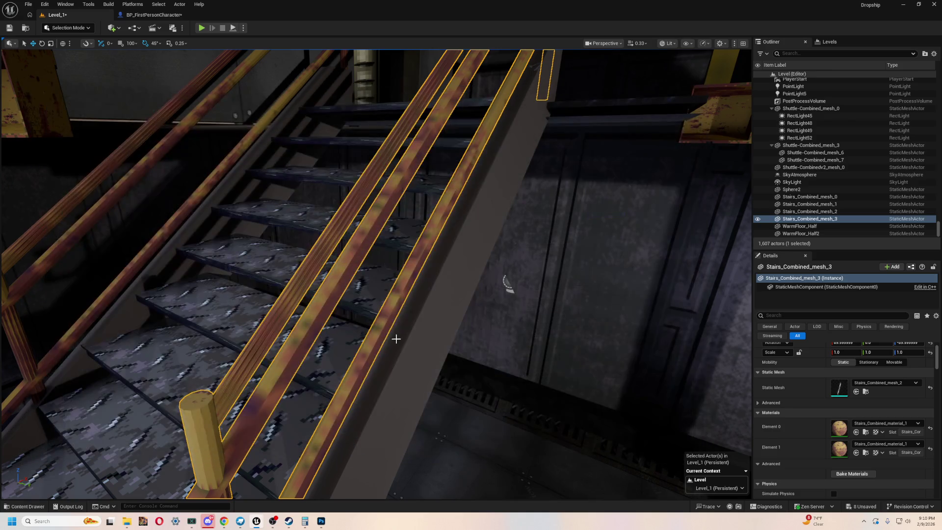
key("w")
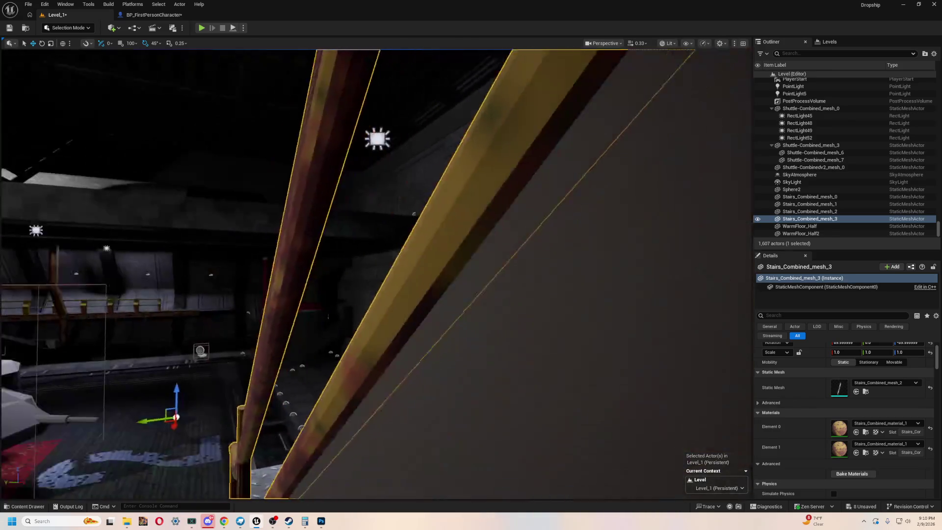
key("w")
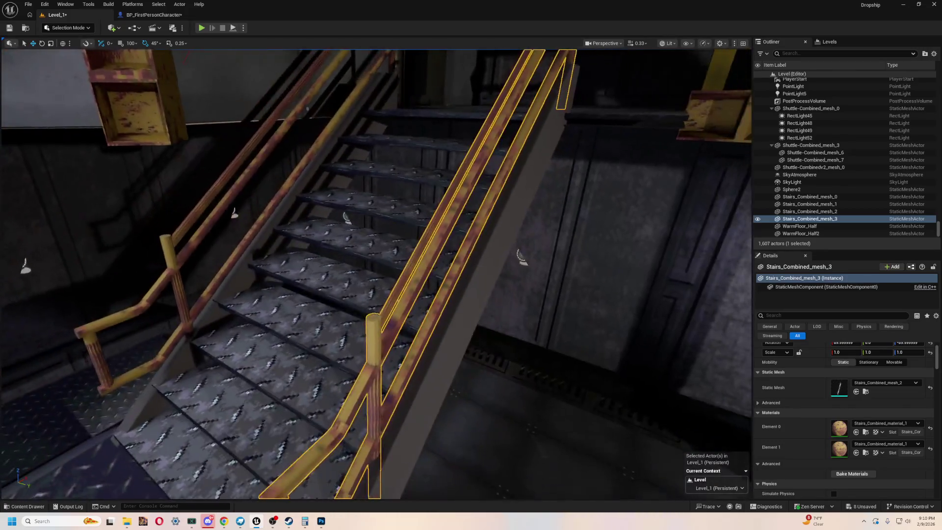
key("w")
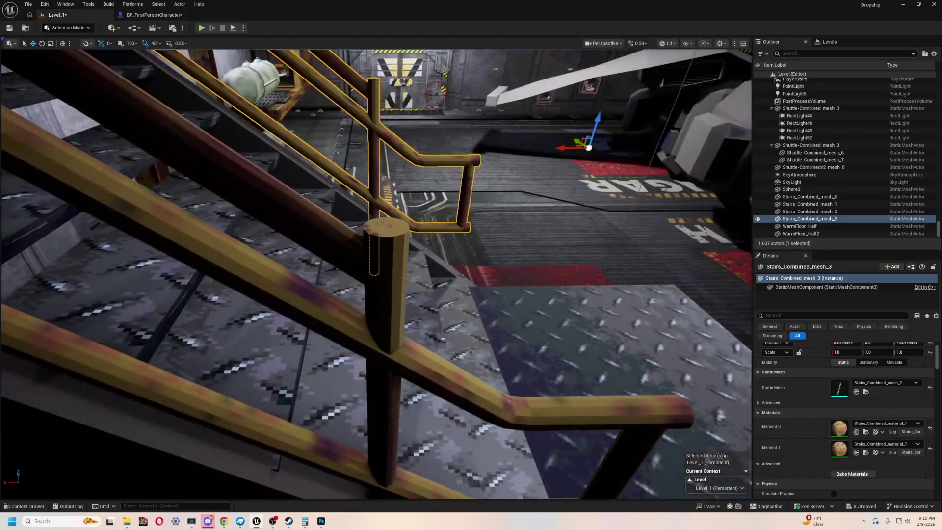
key("s")
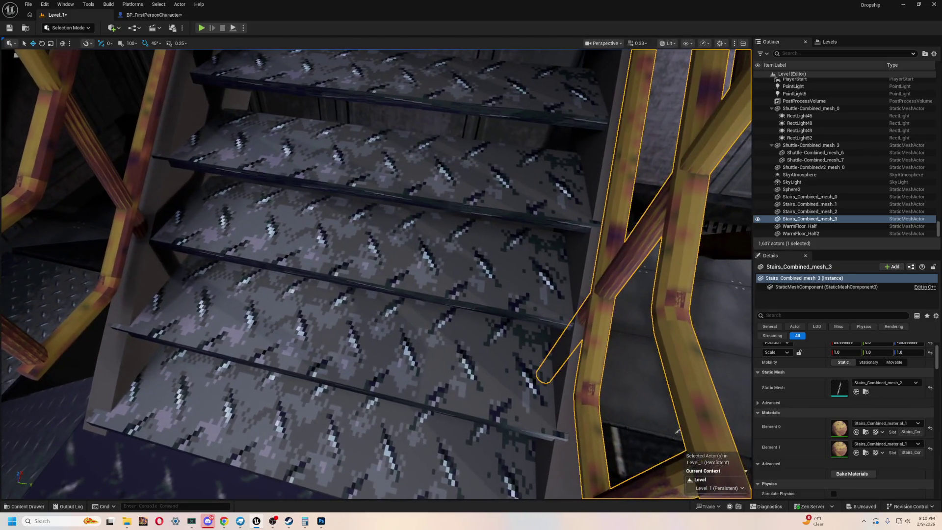
key("w")
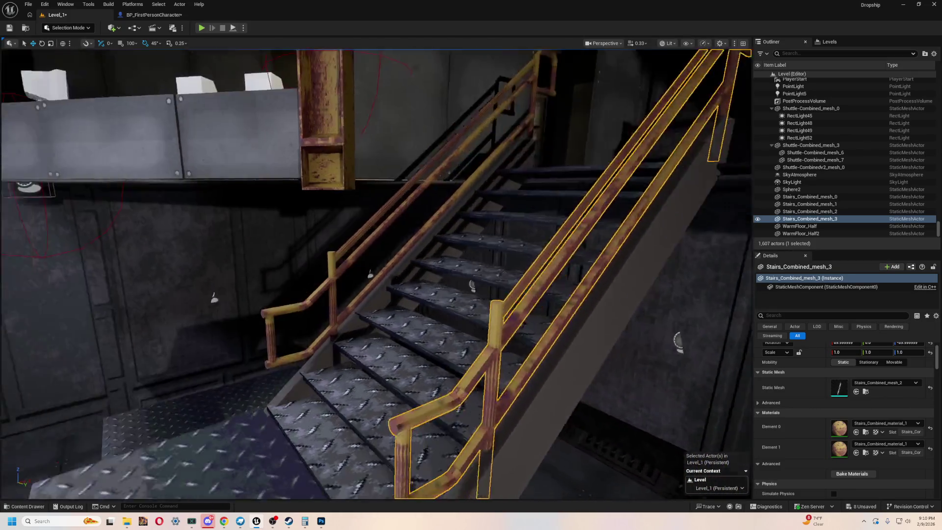